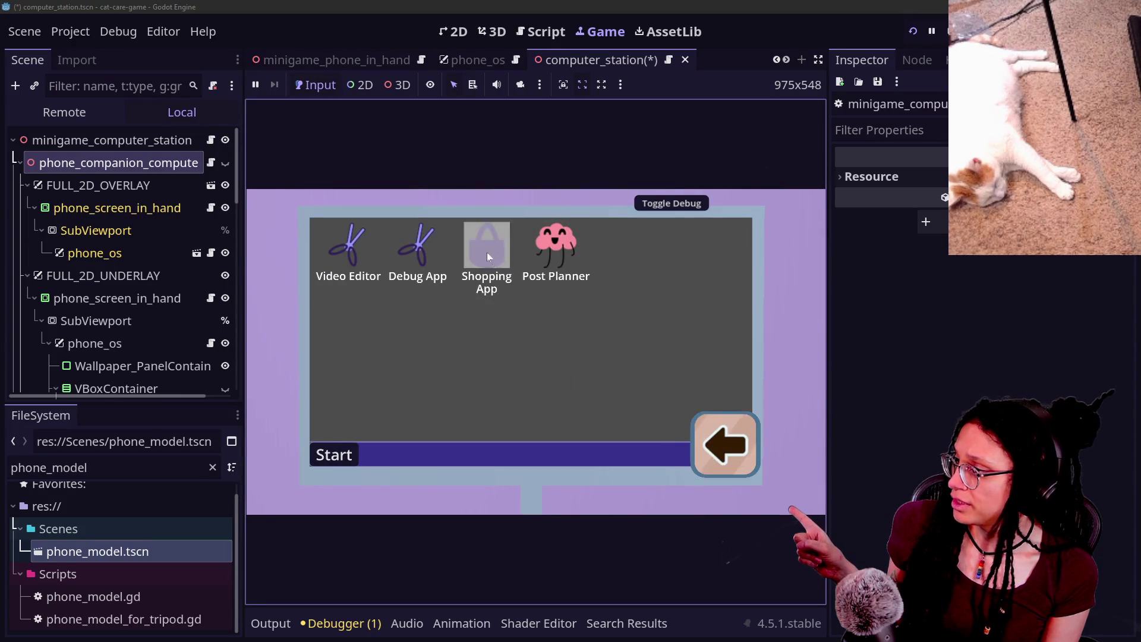
- Open the Shopping App, back out to the room, and widen the game view to 1099x618
left_click(487, 250)
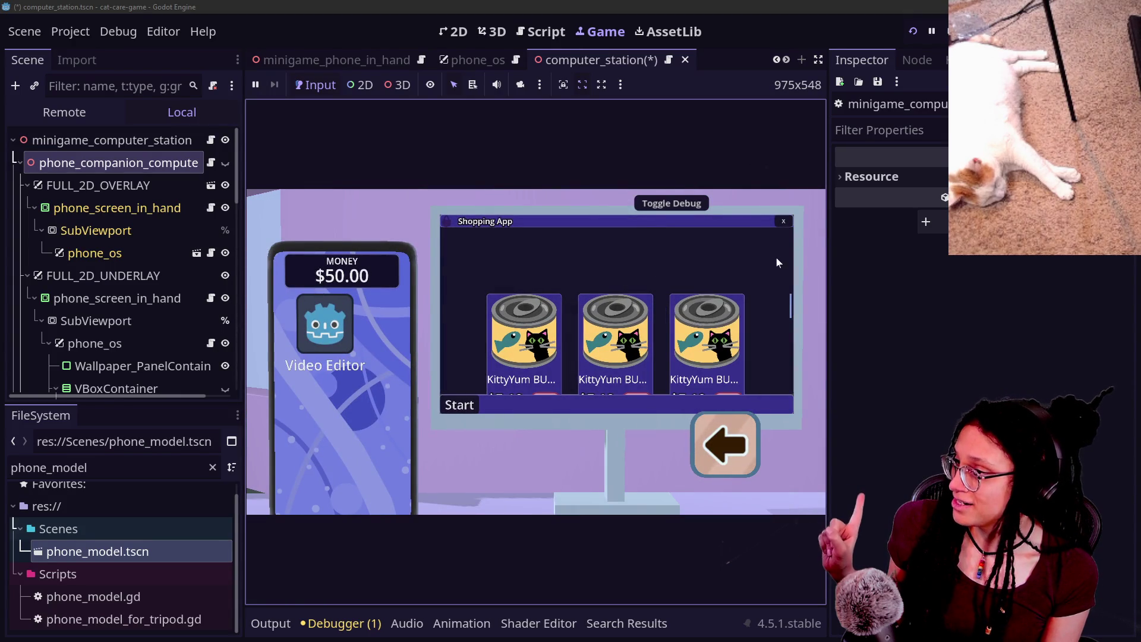
left_click(726, 466)
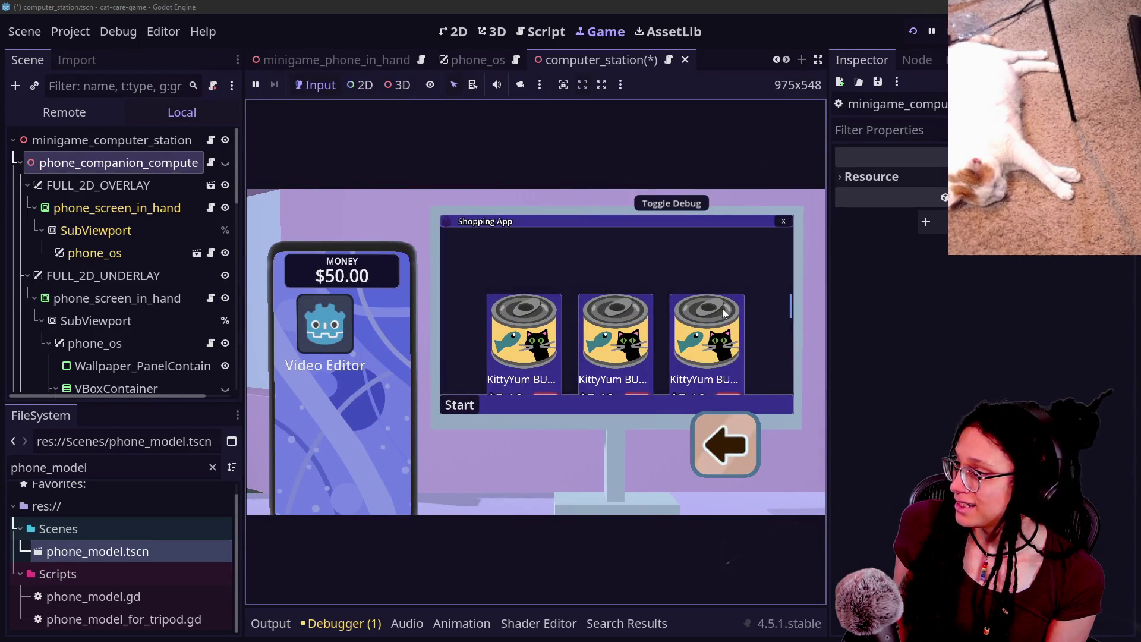
mouse_move(827, 285)
left_mouse_down()
mouse_move(733, 306)
mouse_move(902, 323)
left_mouse_up()
- Close and reopen the Shopping App, then leave the computer and zoom back in
left_click(860, 205)
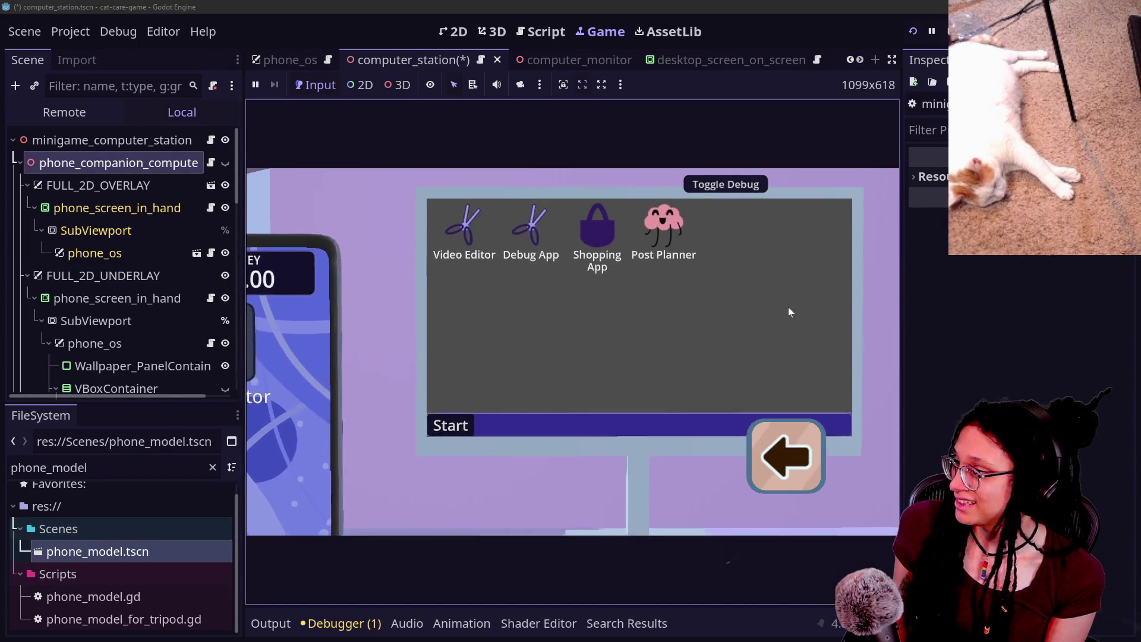
left_click(540, 247)
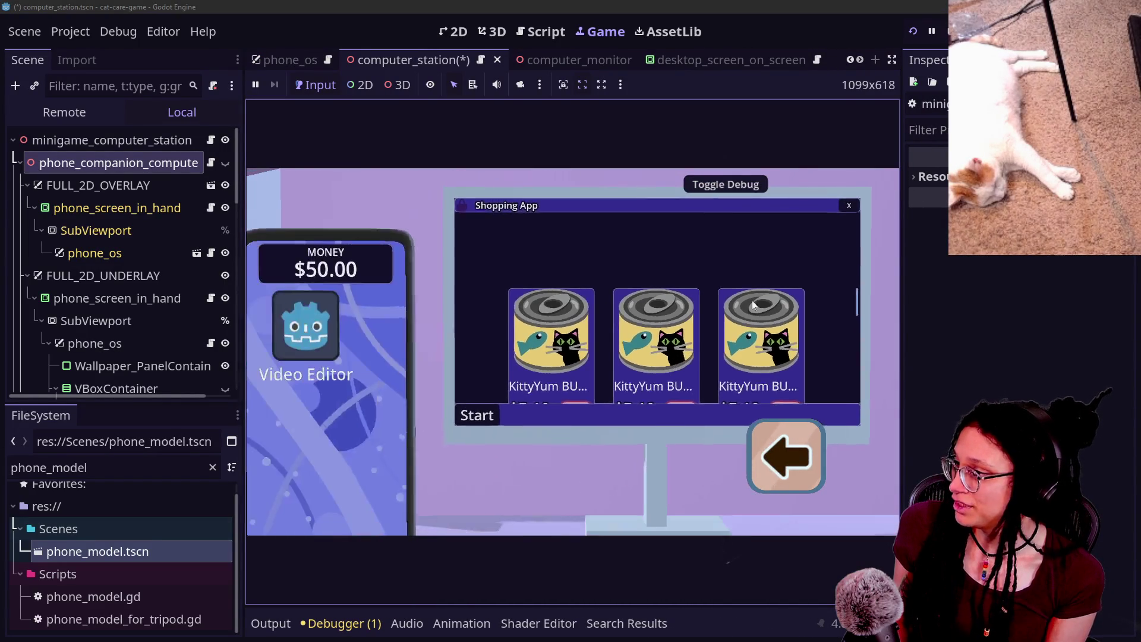
left_click(848, 204)
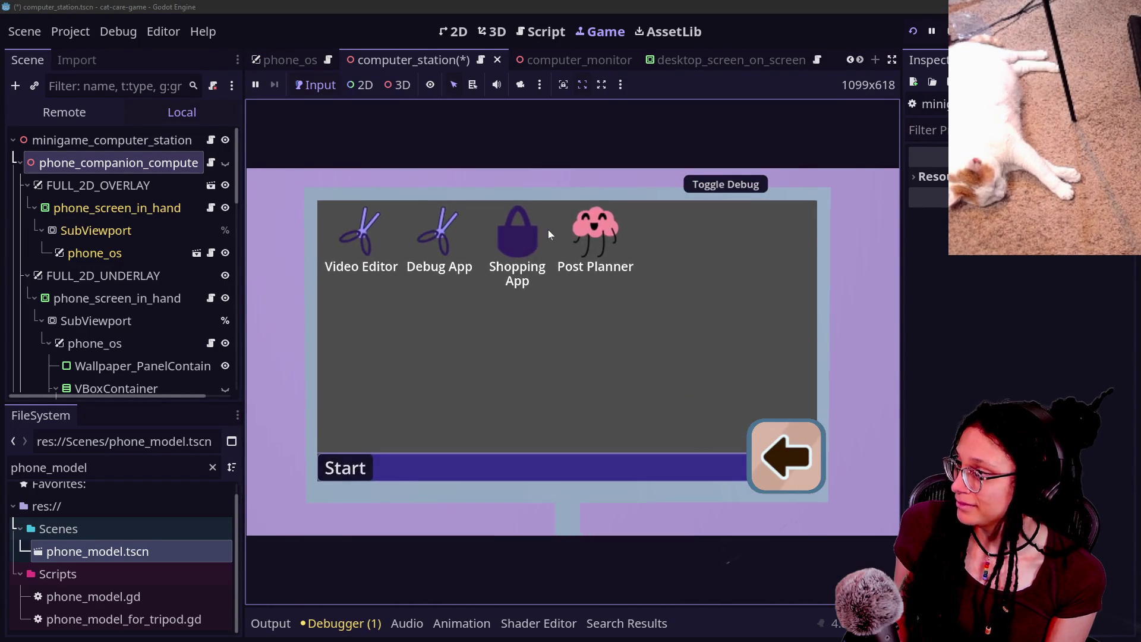
left_click(547, 229)
left_click(781, 452)
left_click(711, 355)
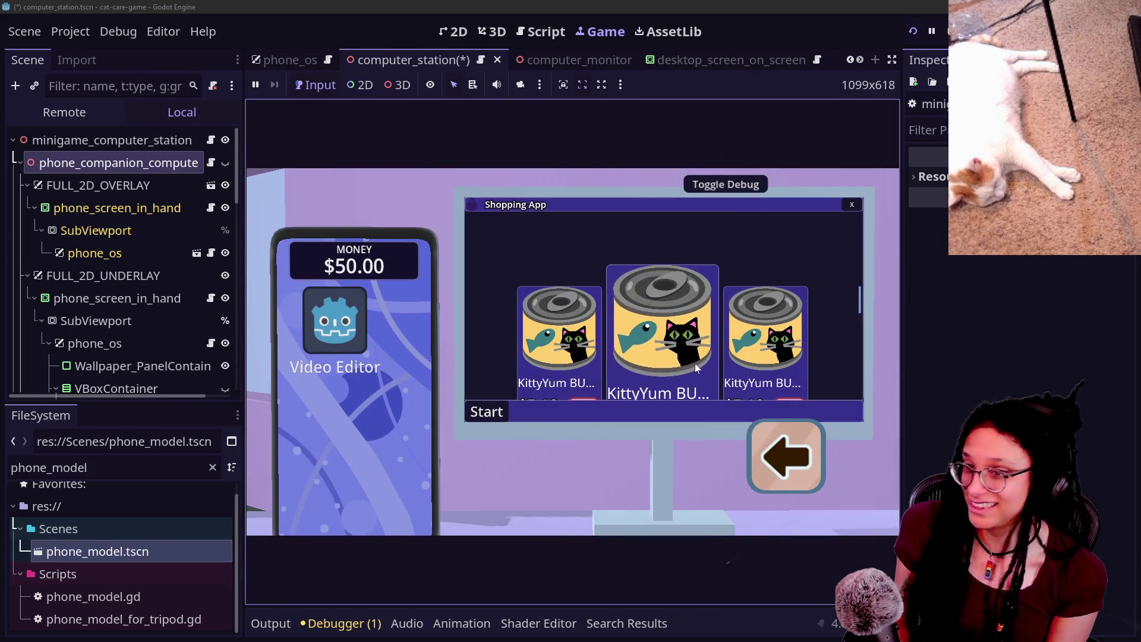
- Repeat the room-view exit, Shopping App close and reopen, and zoom back onto the computer screen
left_click(796, 487)
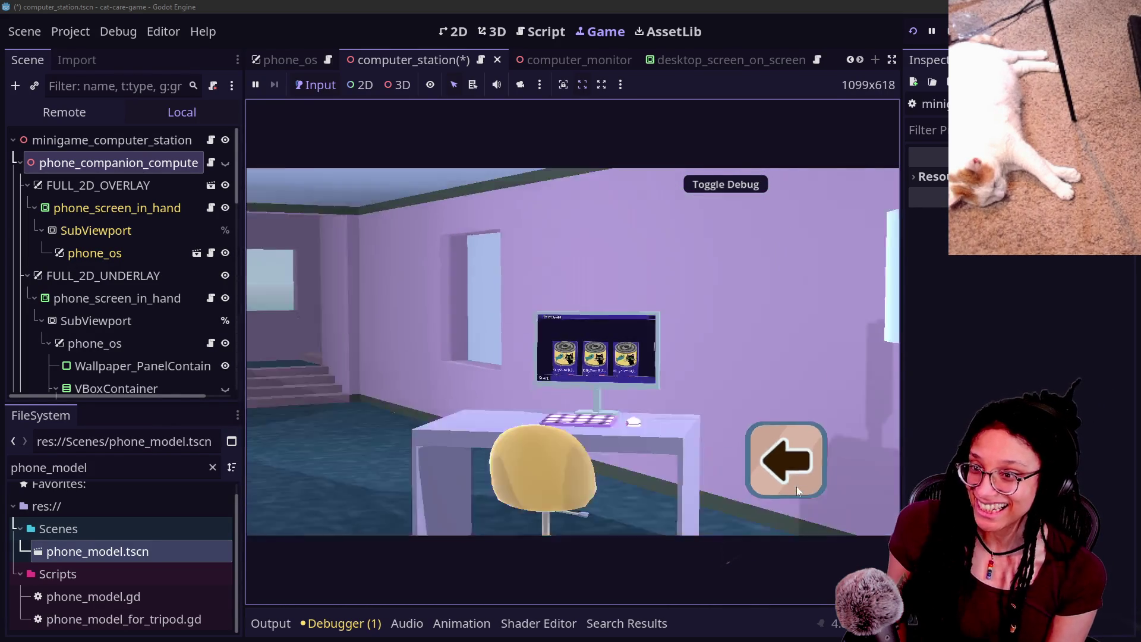
left_click(722, 359)
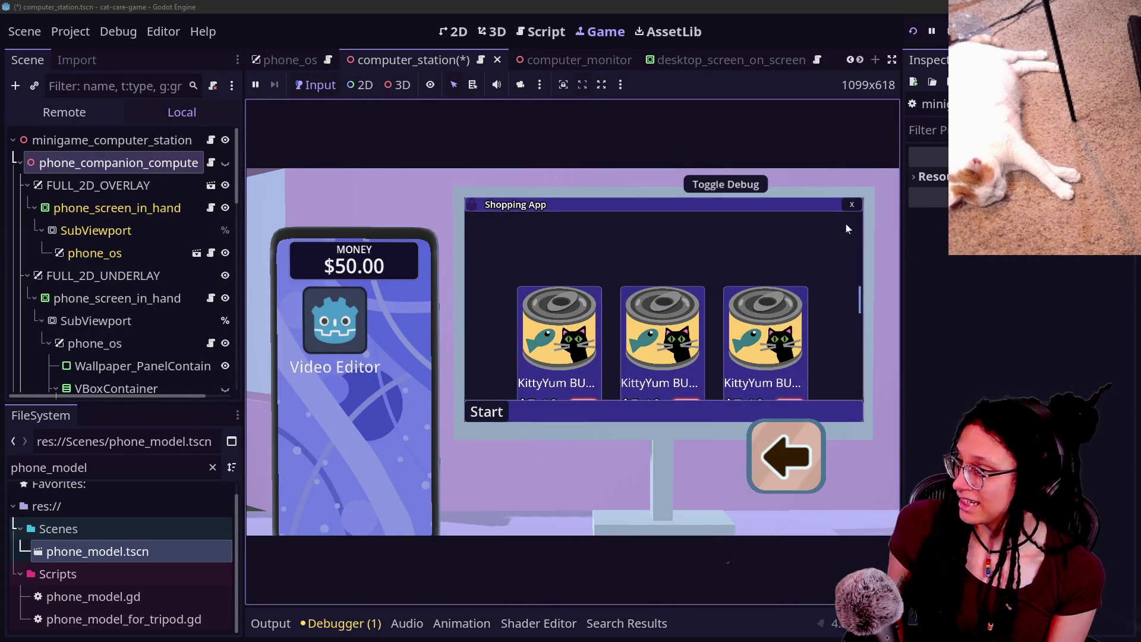
left_click(851, 207)
left_click(548, 247)
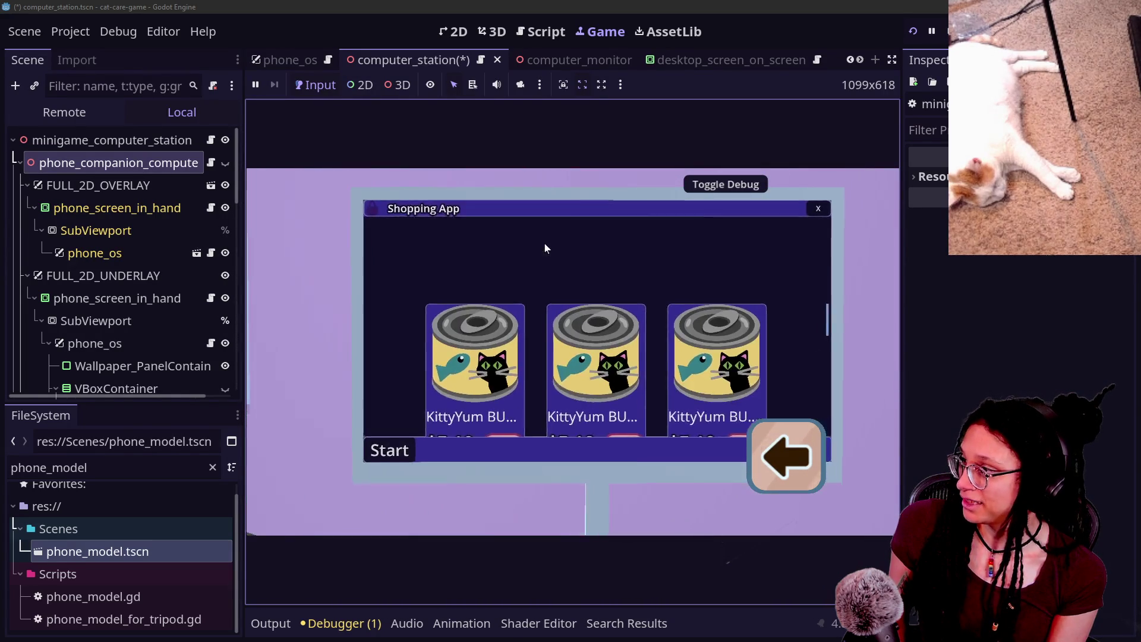
left_click(763, 452)
left_click(603, 383)
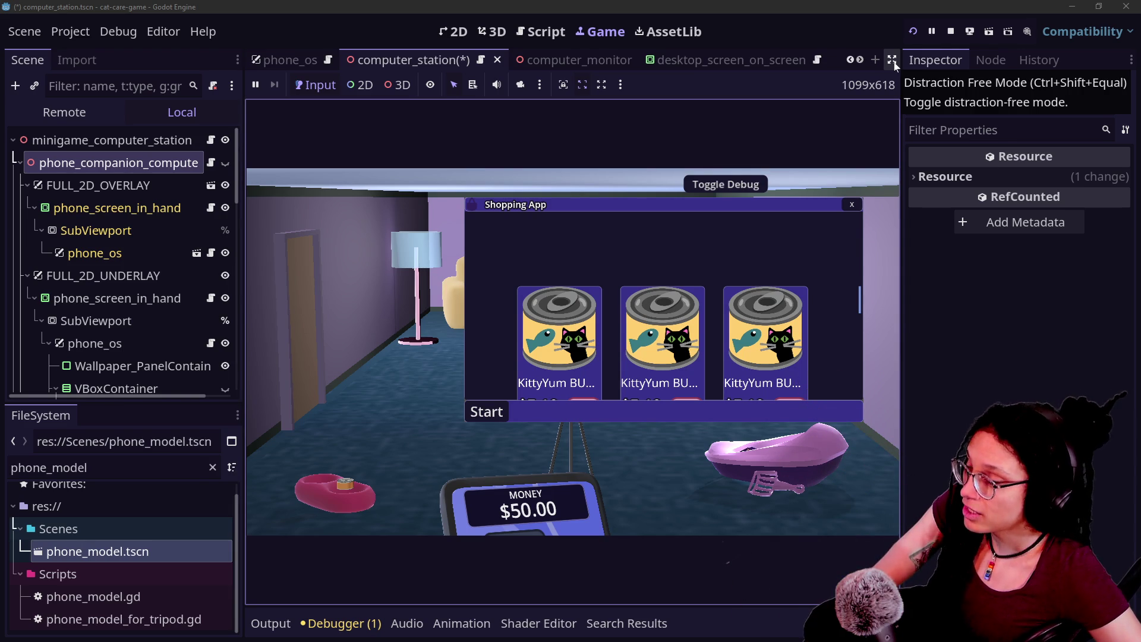
- Hide the side docks so the running game with the Shopping App fills 1507x848
left_click(891, 61)
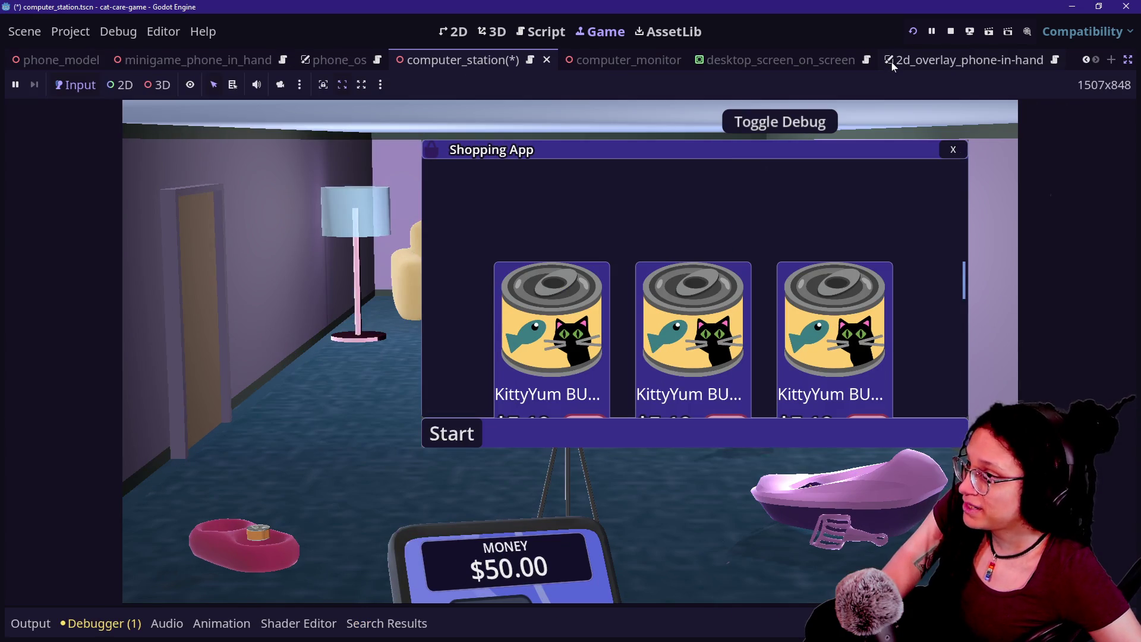
- Restore the side docks, show the Remote scene tree, and expand main
left_click(1127, 58)
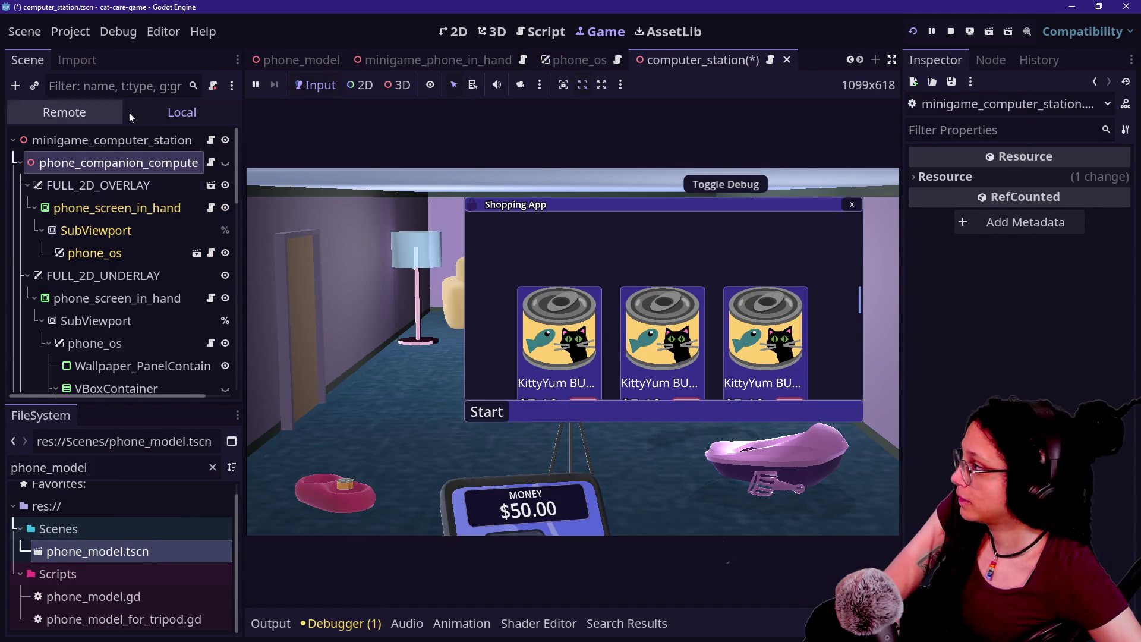
left_click(68, 111)
left_click(20, 208)
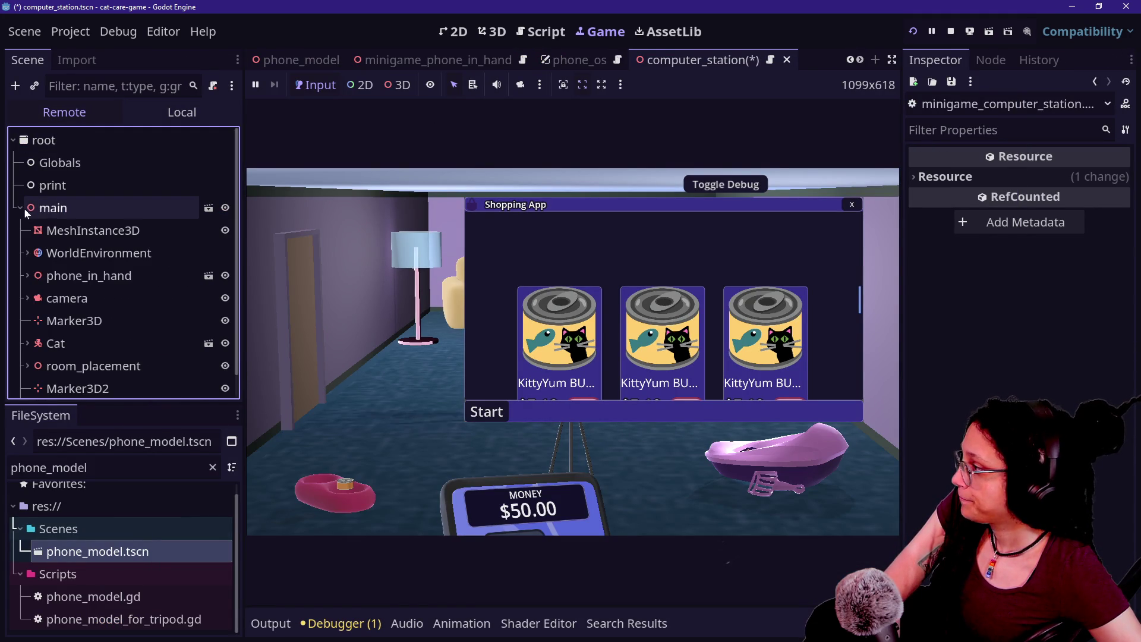
scroll(52, 315, "down", 1)
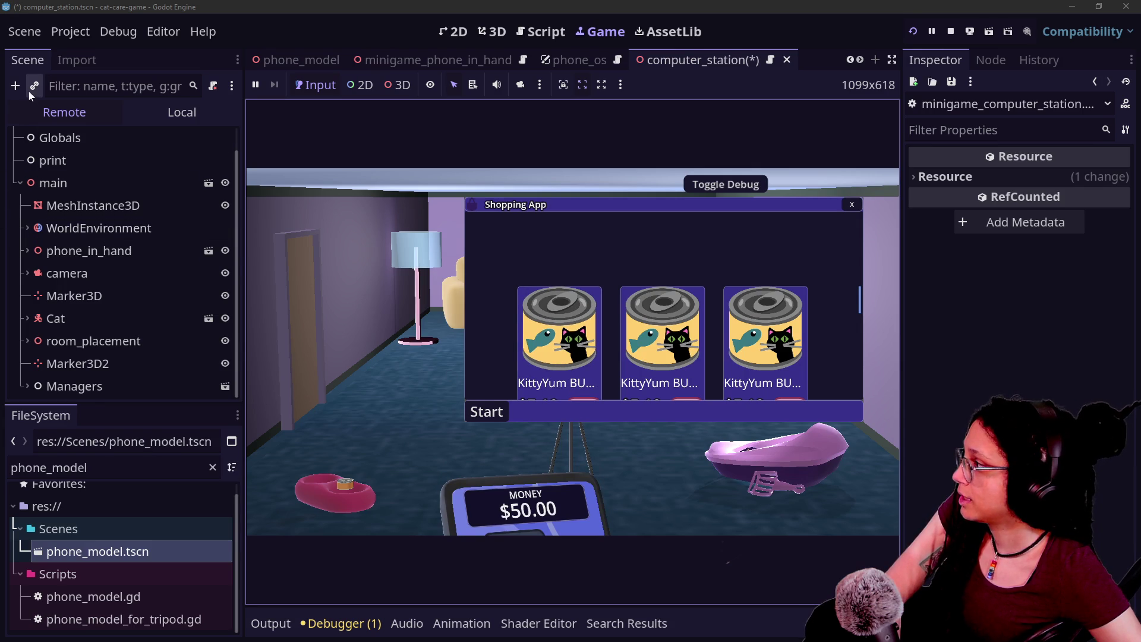
- Expand phone_in_hand and briefly peek inside FULL_2D_OVERLAY and selectable_area_phone
left_click(28, 250)
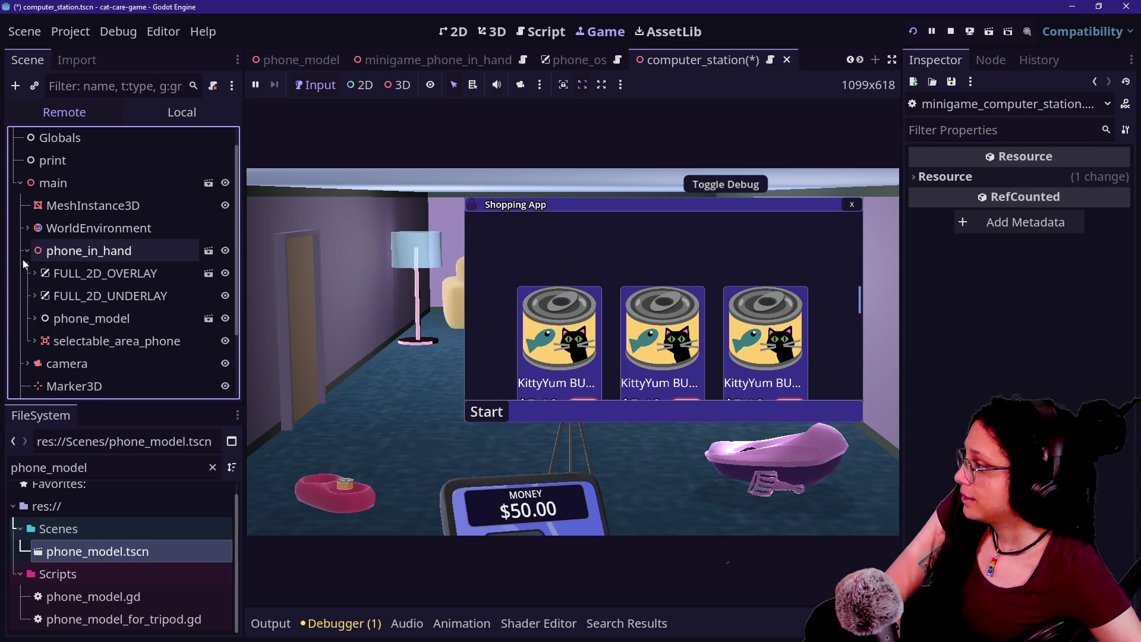
left_click(33, 274)
left_click(32, 273)
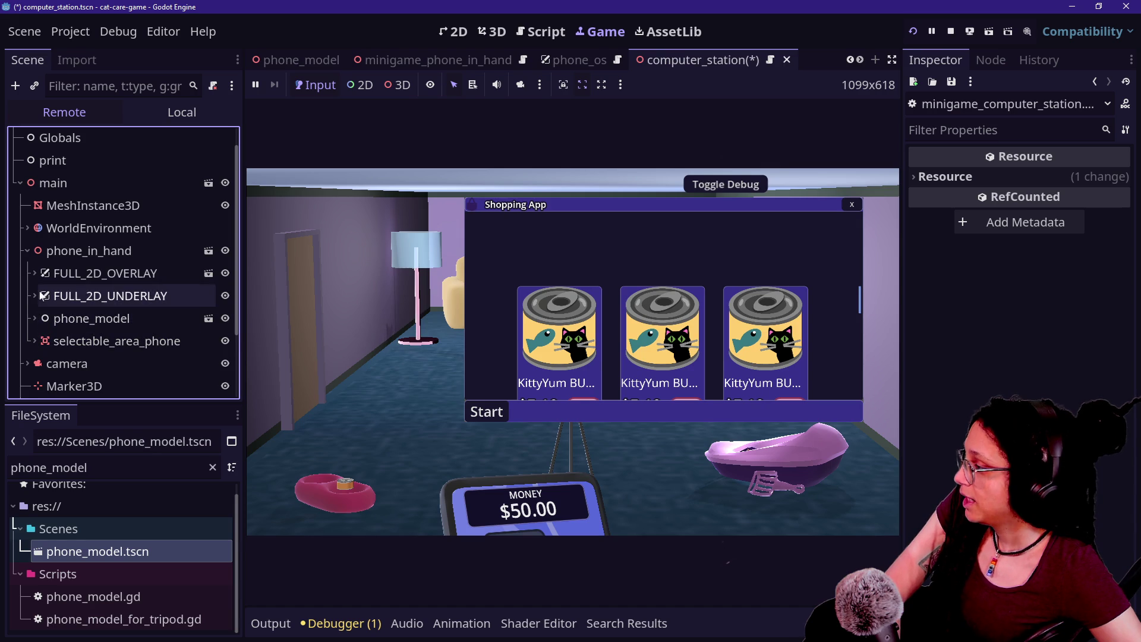
left_click(34, 342)
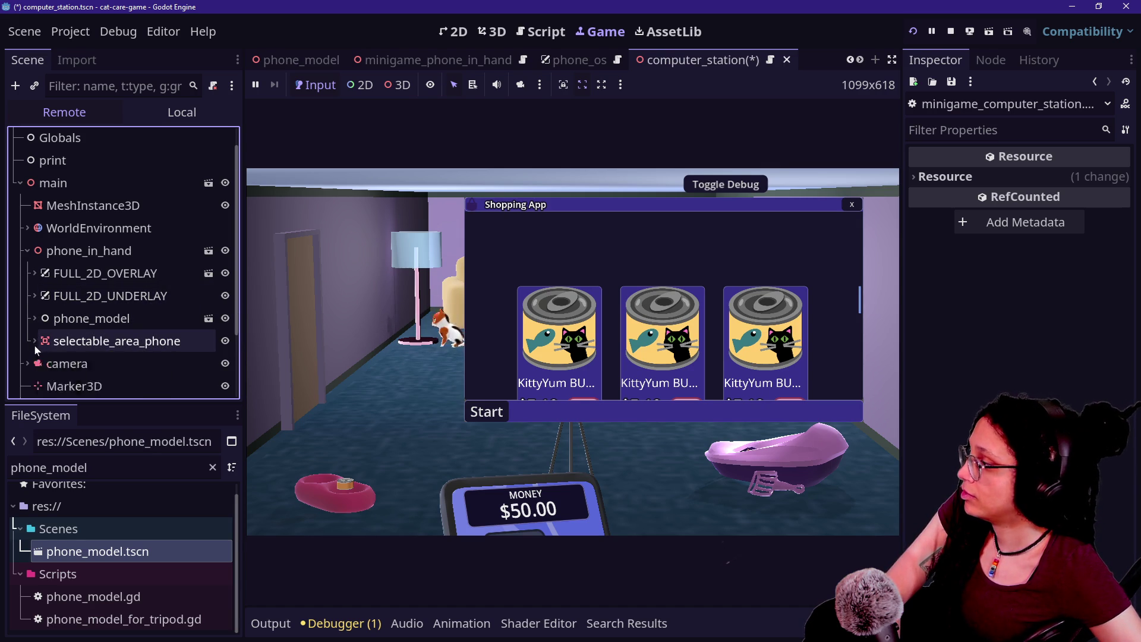
left_click(34, 342)
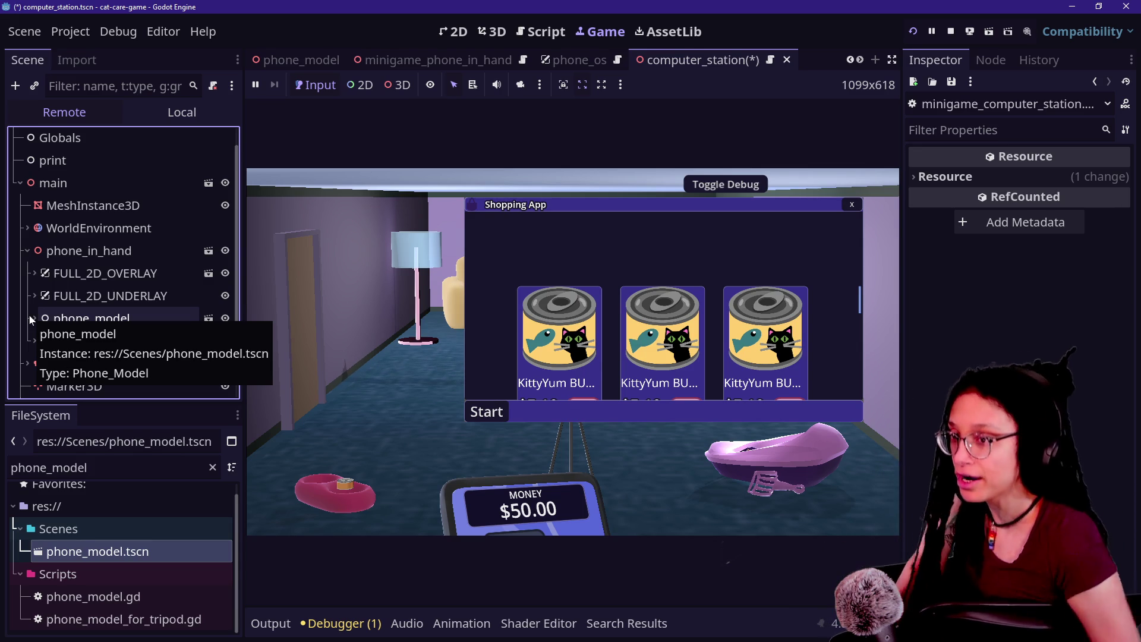
- Select the live phone_in_hand node to see its Minigame.gd settings, Minigame Type PHONE
left_click(50, 260)
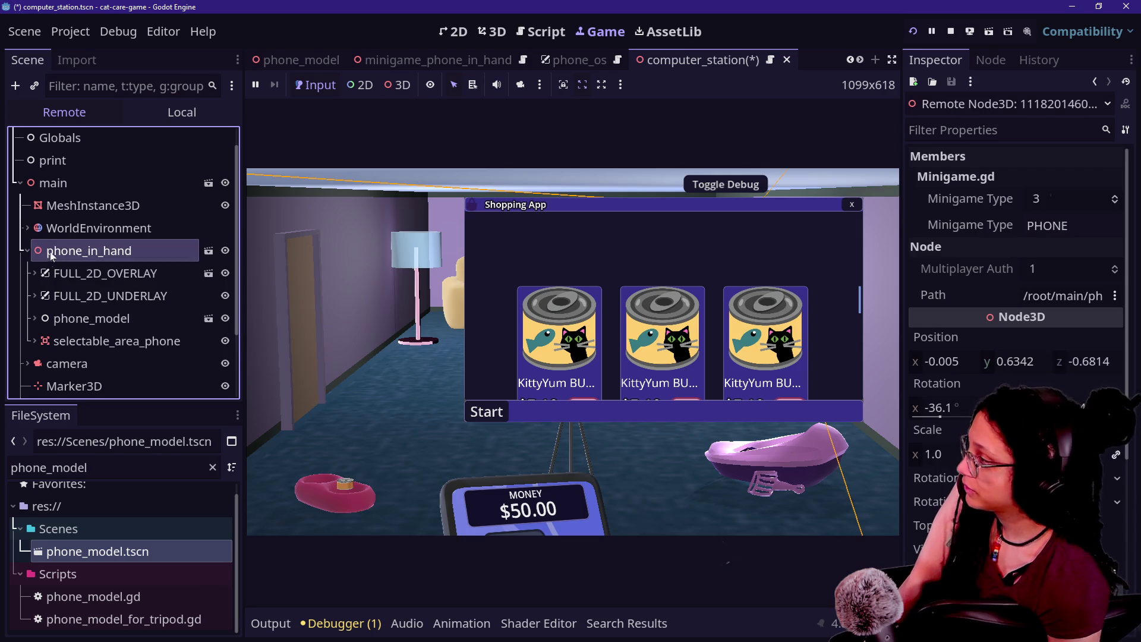
- Expand FULL_2D_OVERLAY and phone_screen_in_hand's SubViewport, then collapse phone_in_hand
double_click(105, 275)
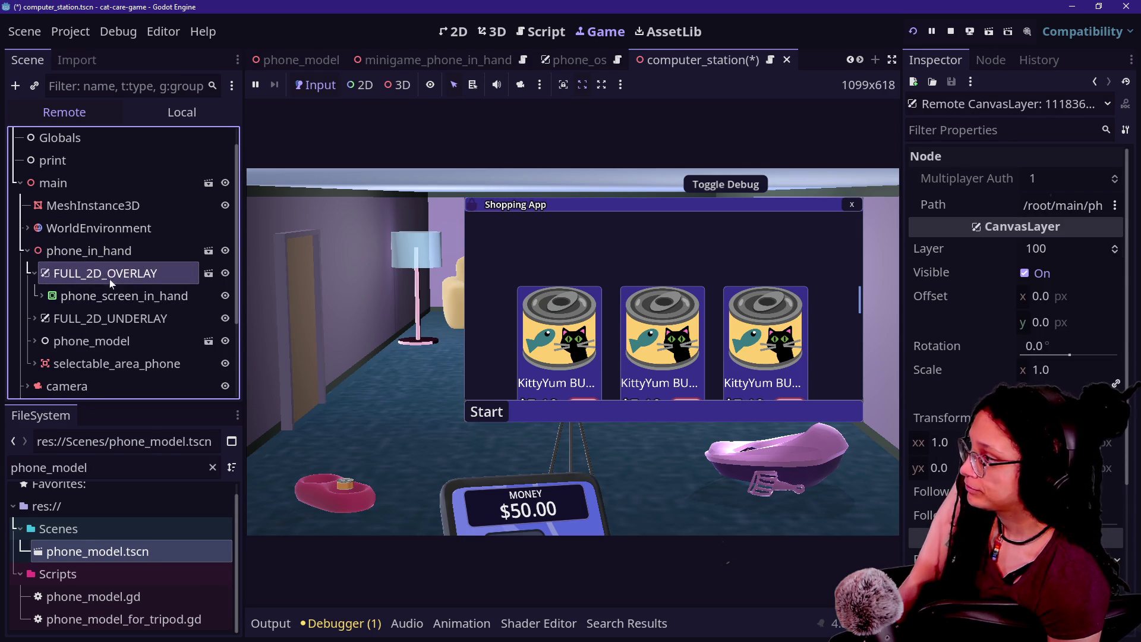
left_click(111, 295)
left_click(67, 252)
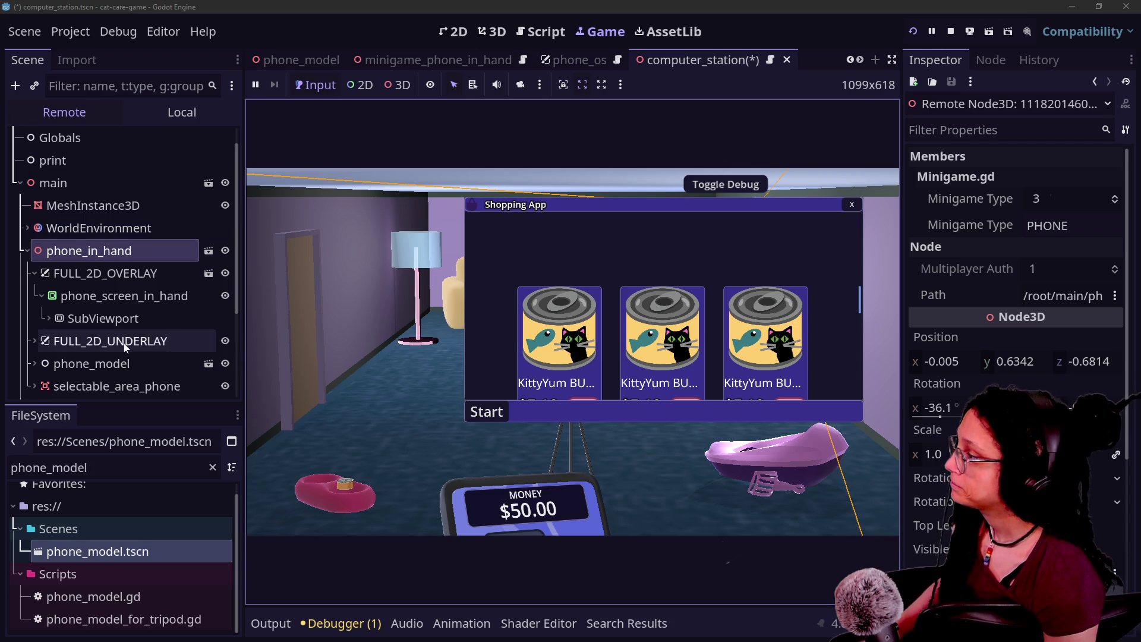
scroll(123, 343, "down", 3)
scroll(50, 225, "up", 4)
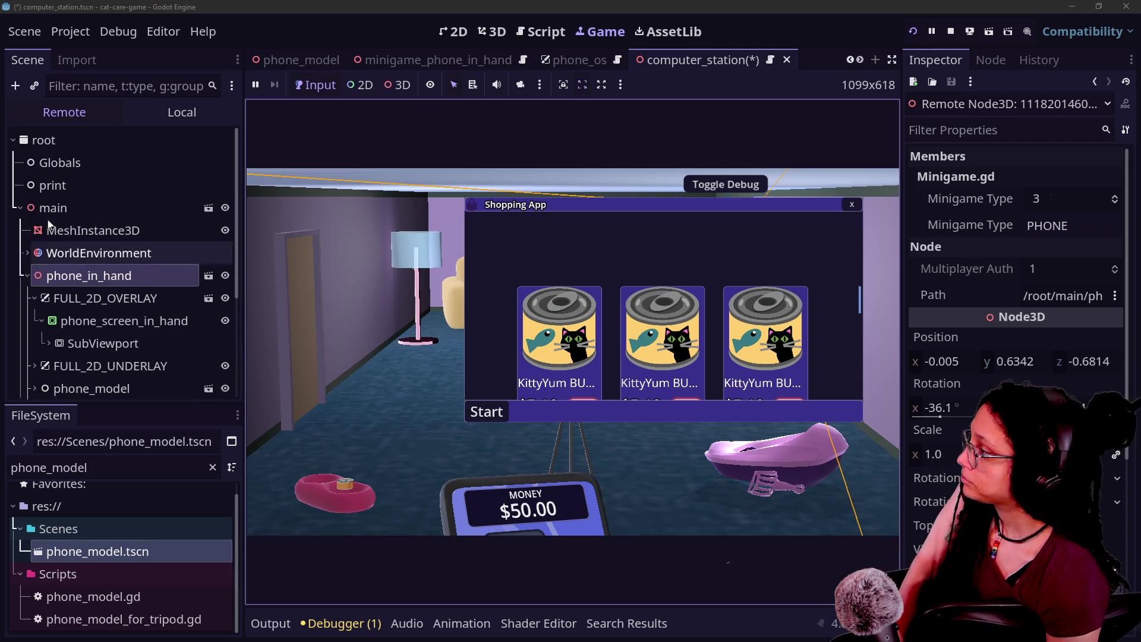
left_click(27, 275)
- Expand room_placement, room, computer-station and computer_station in the live tree
scroll(27, 322, "down", 1)
left_click(27, 334)
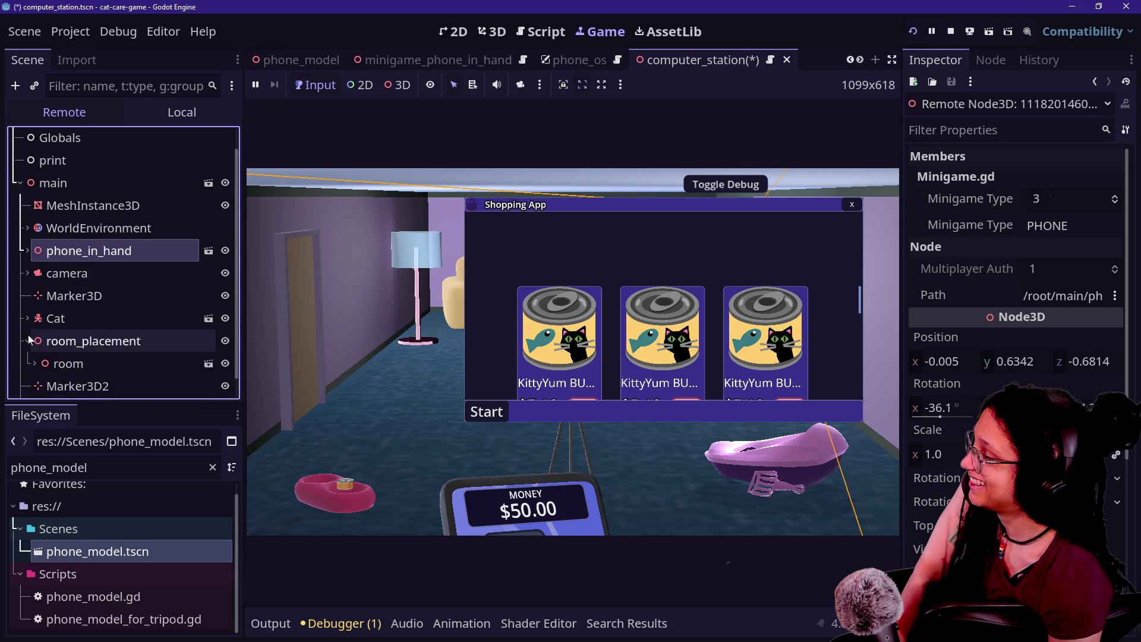
scroll(27, 334, "down", 1)
left_click(33, 341)
scroll(33, 309, "down", 5)
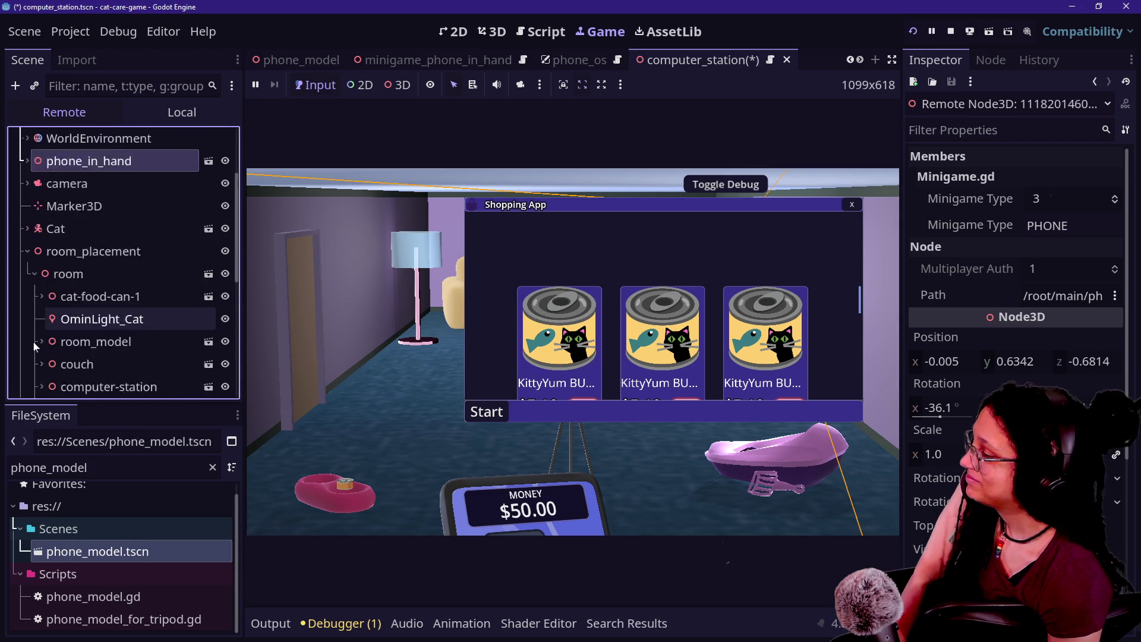
left_click(35, 260)
scroll(36, 279, "down", 5)
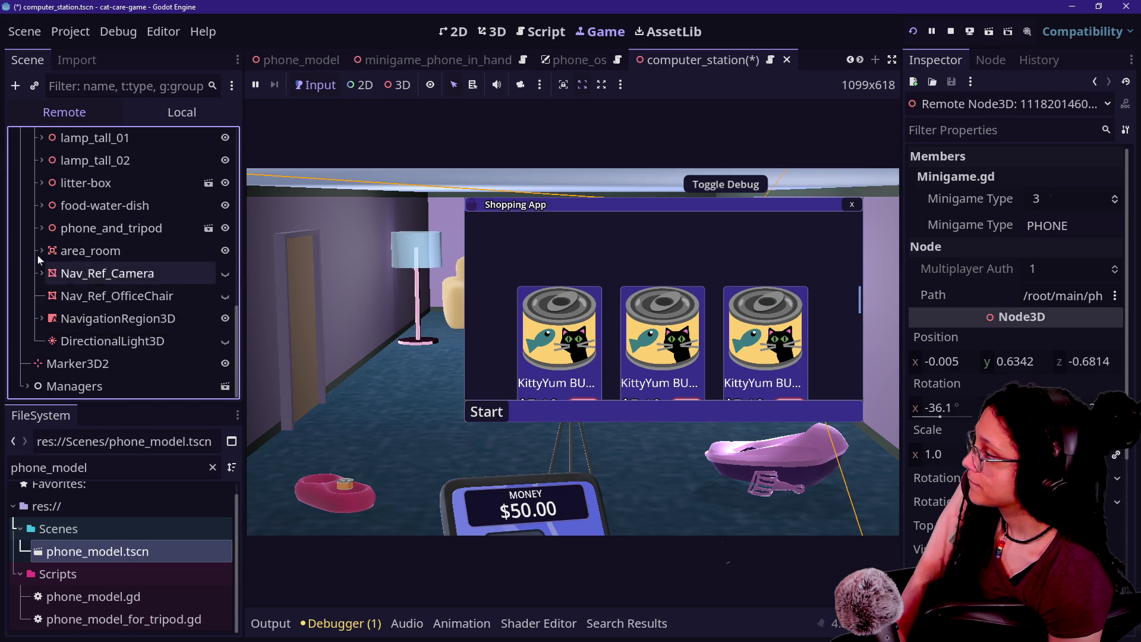
scroll(37, 227, "up", 3)
left_click(47, 194)
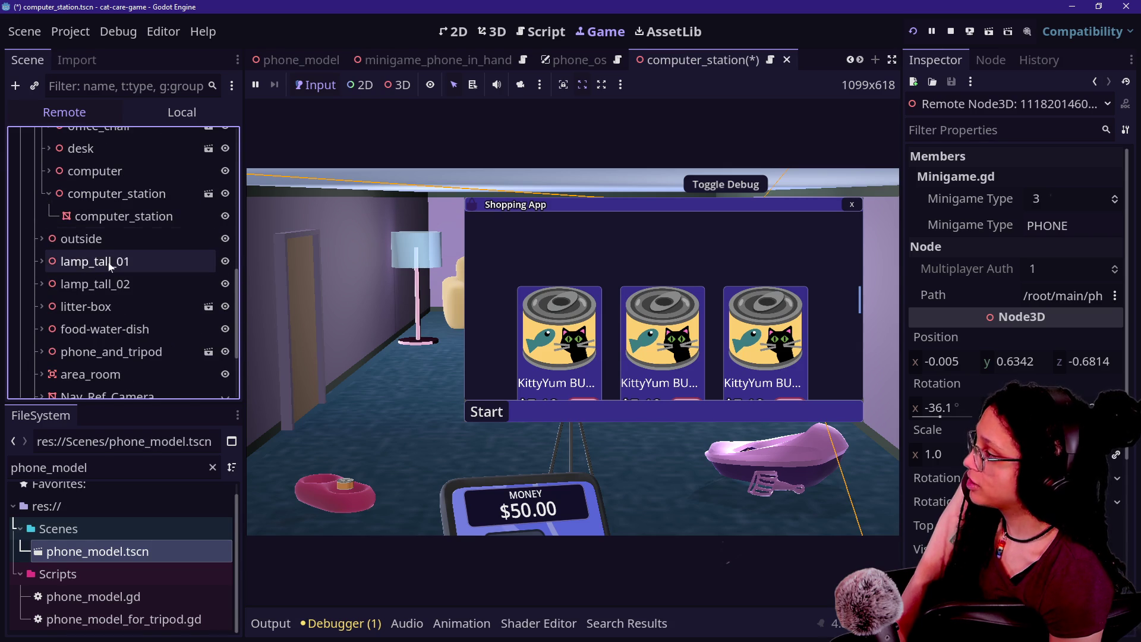
left_click(259, 262)
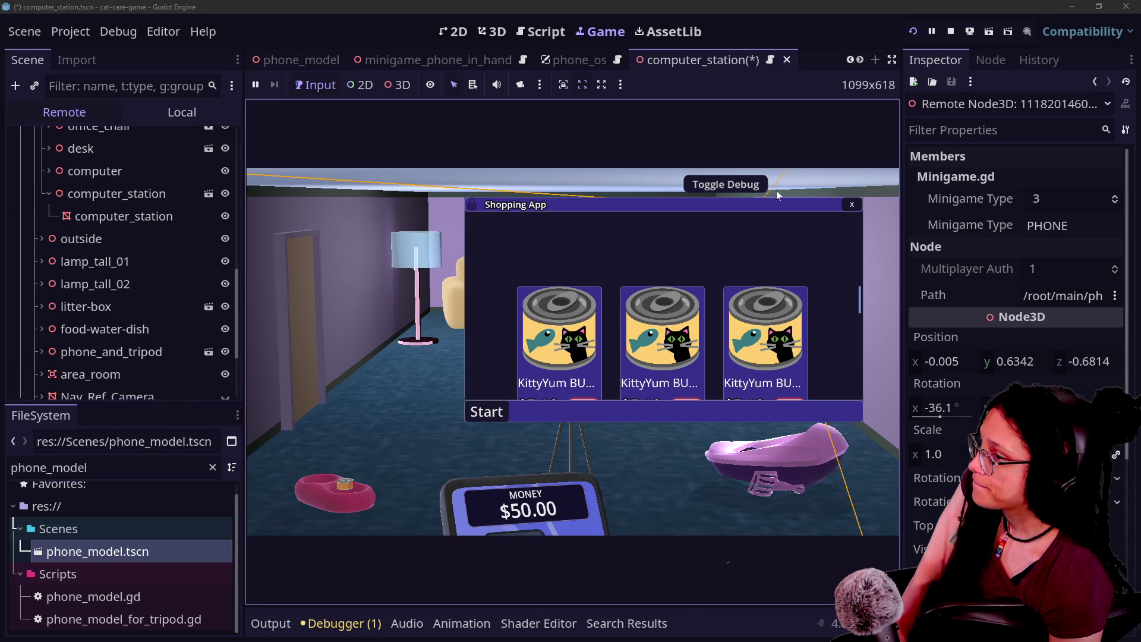
- Inspect the live computer_station node, its mesh, and the computer node
left_click(113, 194)
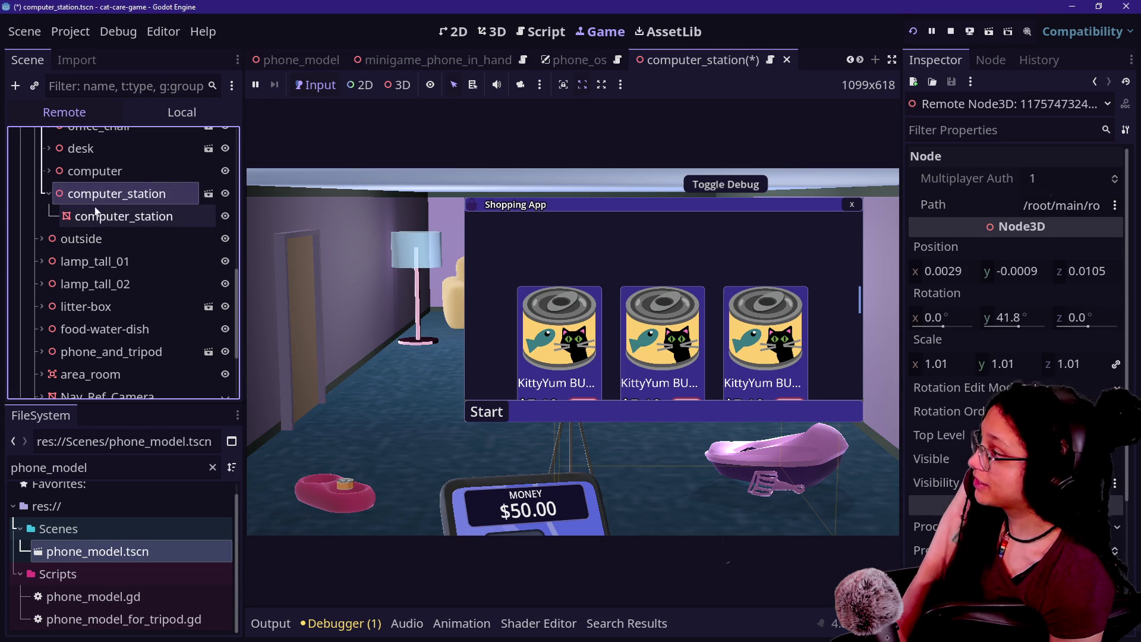
scroll(99, 209, "up", 3)
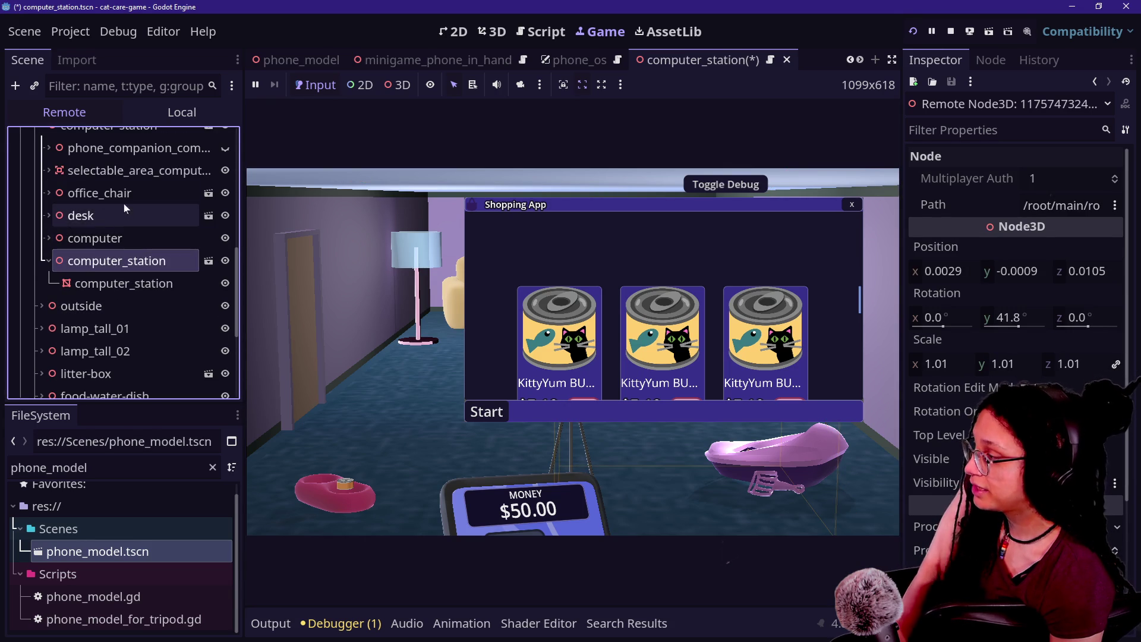
left_click(116, 283)
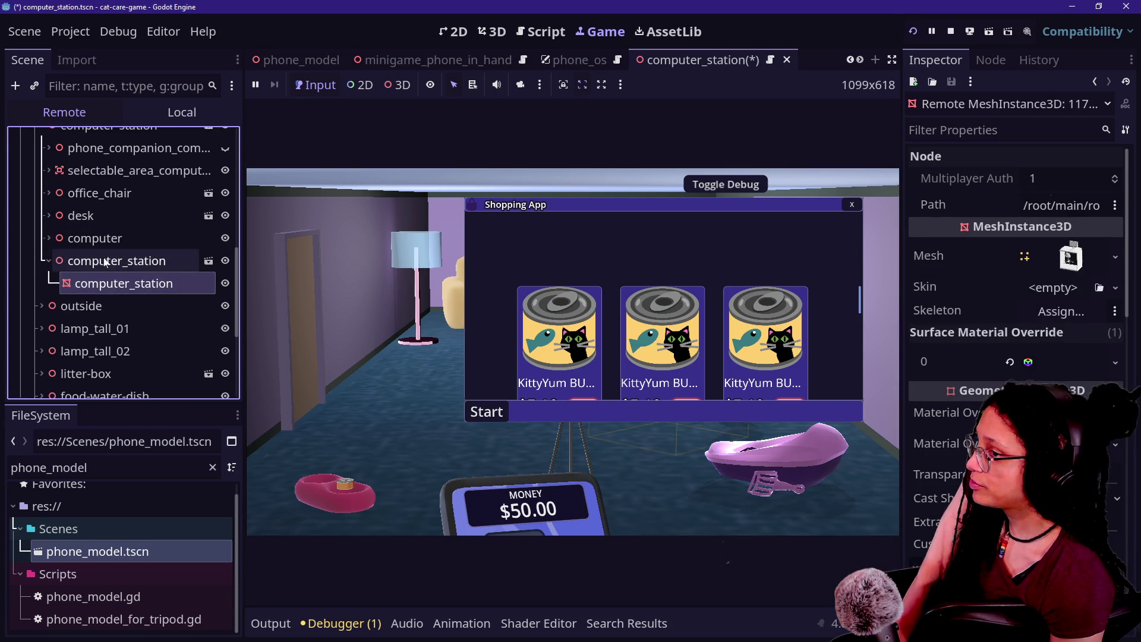
left_click(122, 238)
scroll(127, 222, "up", 3)
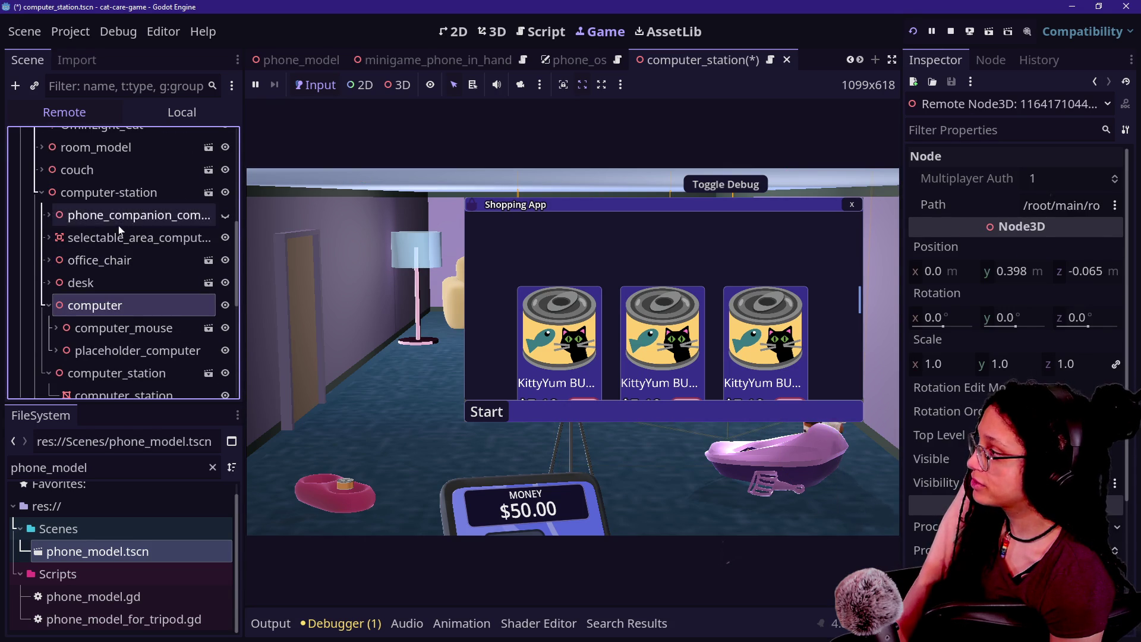
- Expand the phone companion node and inspect FULL_2D_OVERLAY, phone_screen_in_hand, its transform and phone_model
left_click(104, 218)
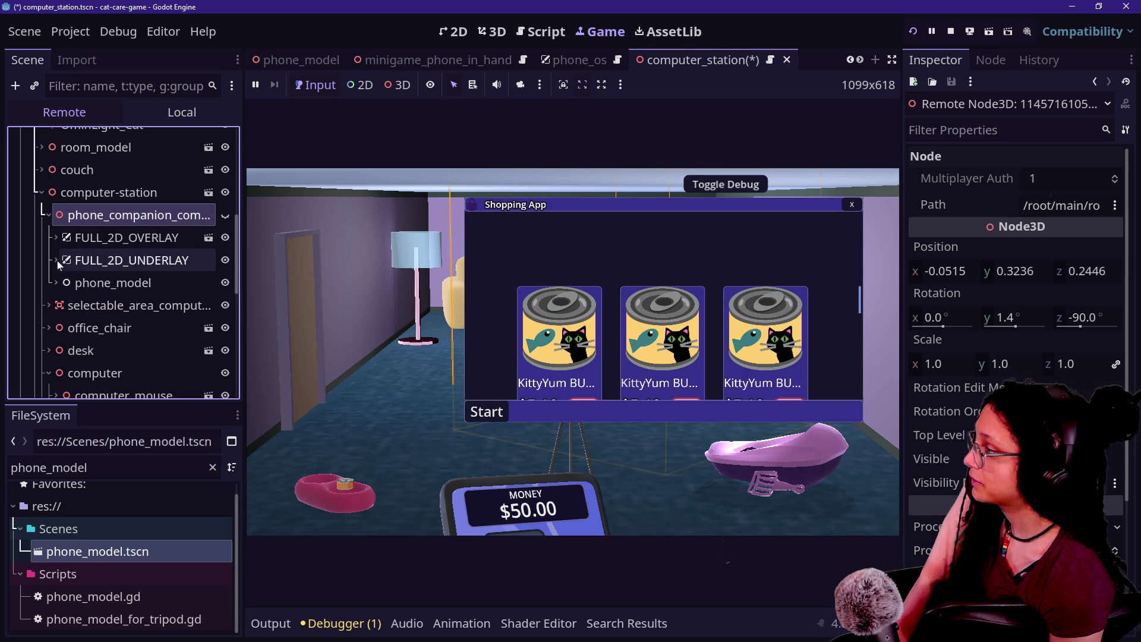
left_click(72, 241)
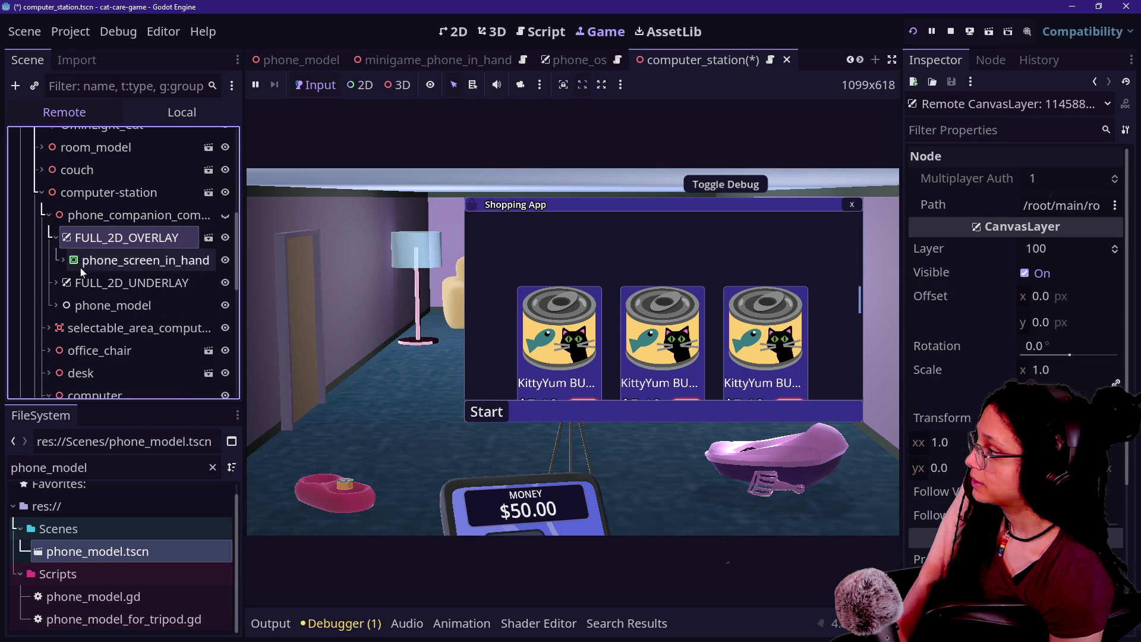
left_click(80, 266)
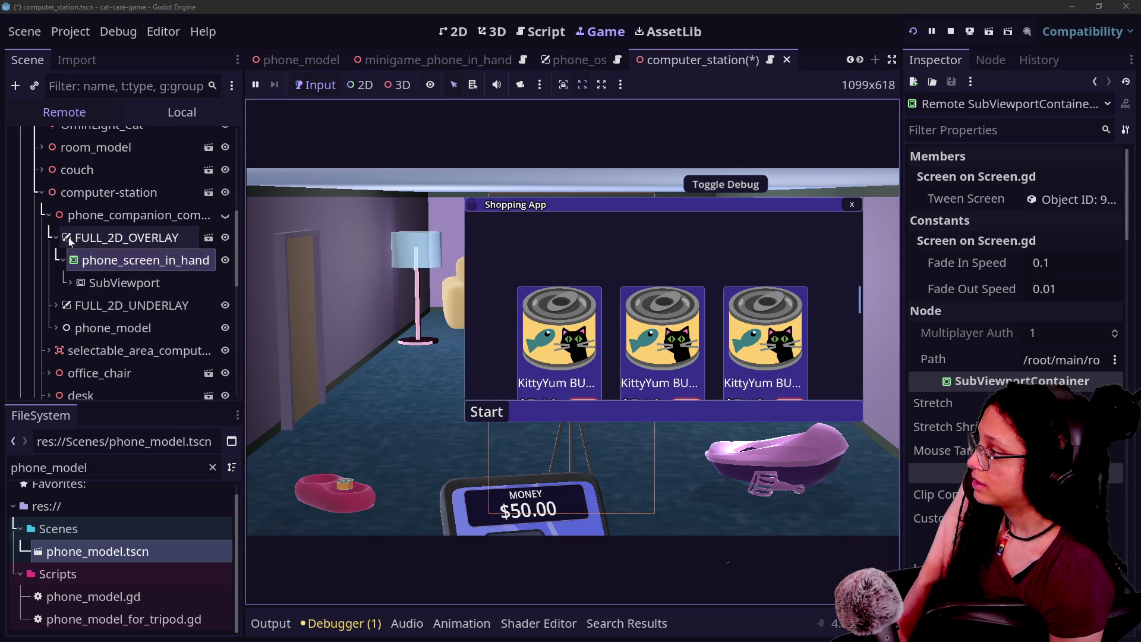
left_click(85, 217)
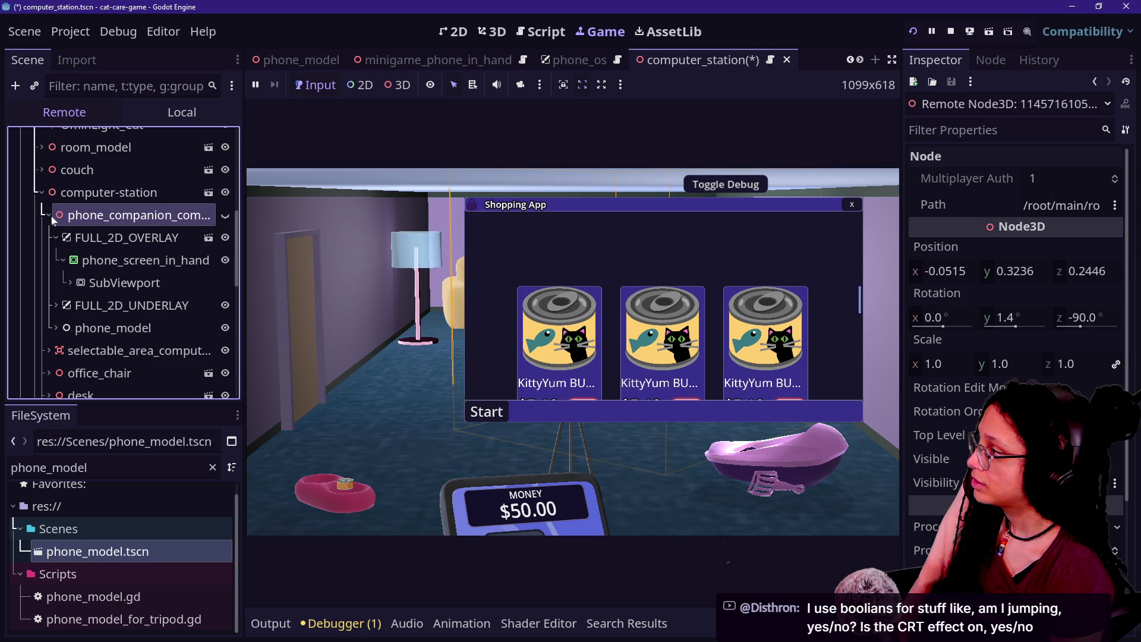
left_click(55, 327)
left_click(111, 328)
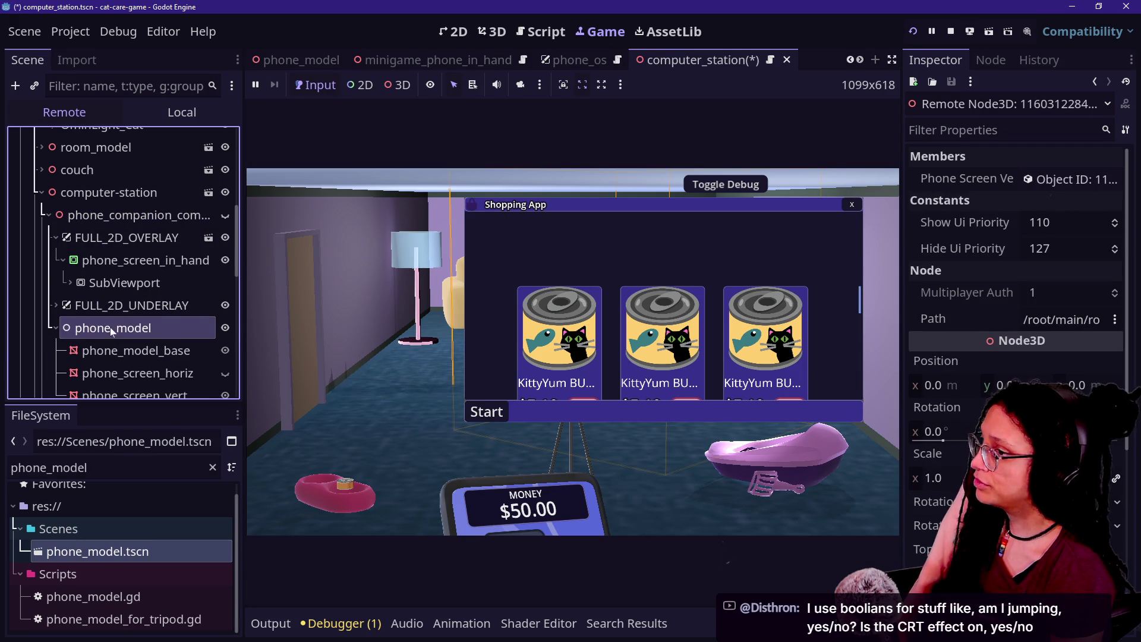
- Recheck computer-station's minigame properties, the phone companion node and FULL_2D_OVERLAY canvas layer settings
scroll(110, 318, "up", 3)
left_click(99, 265)
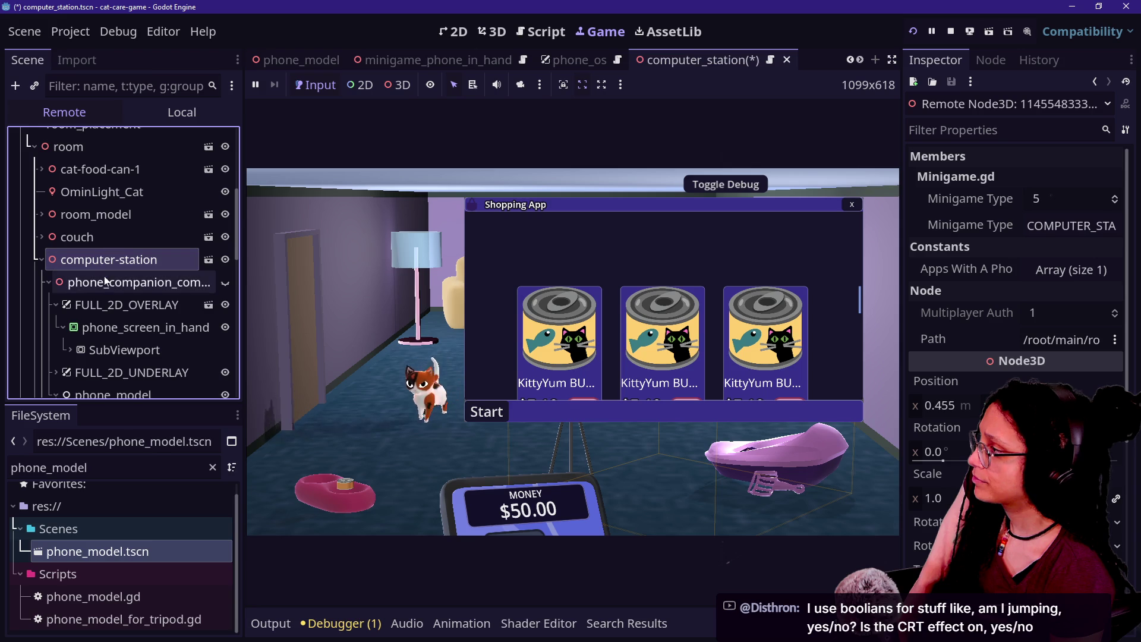
left_click(612, 253)
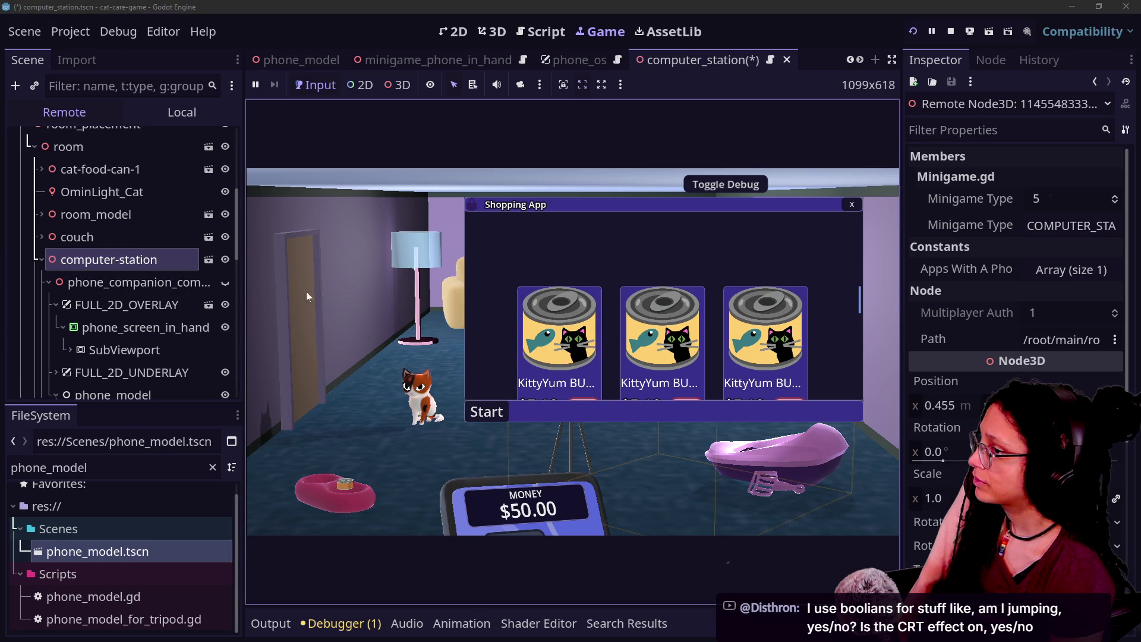
left_click(147, 281)
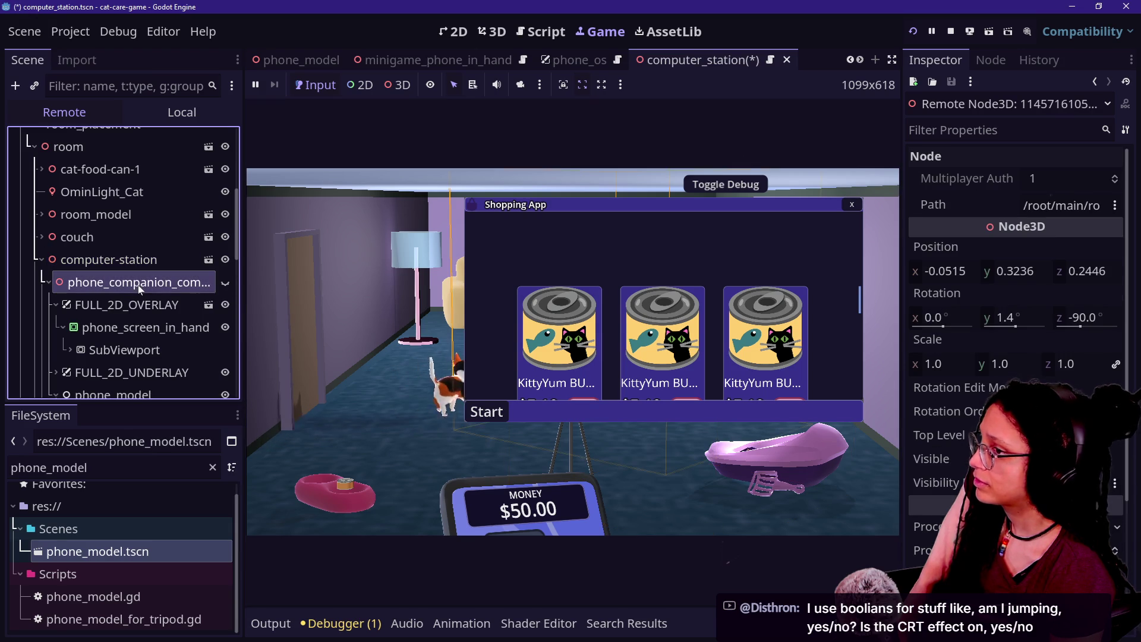
left_click(113, 312)
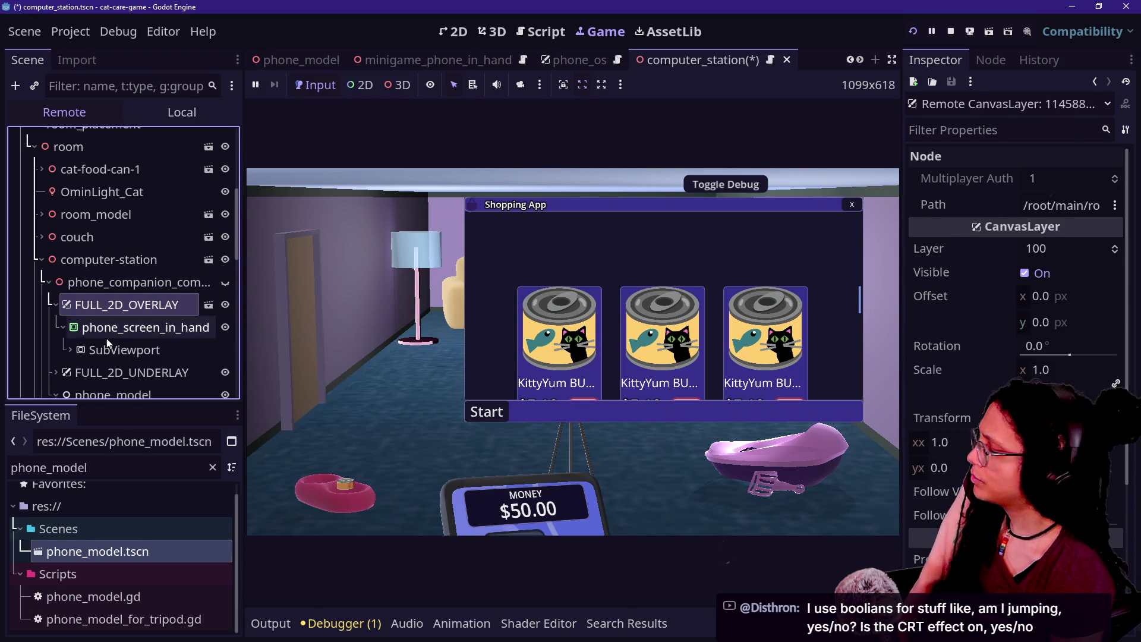
scroll(108, 342, "down", 5)
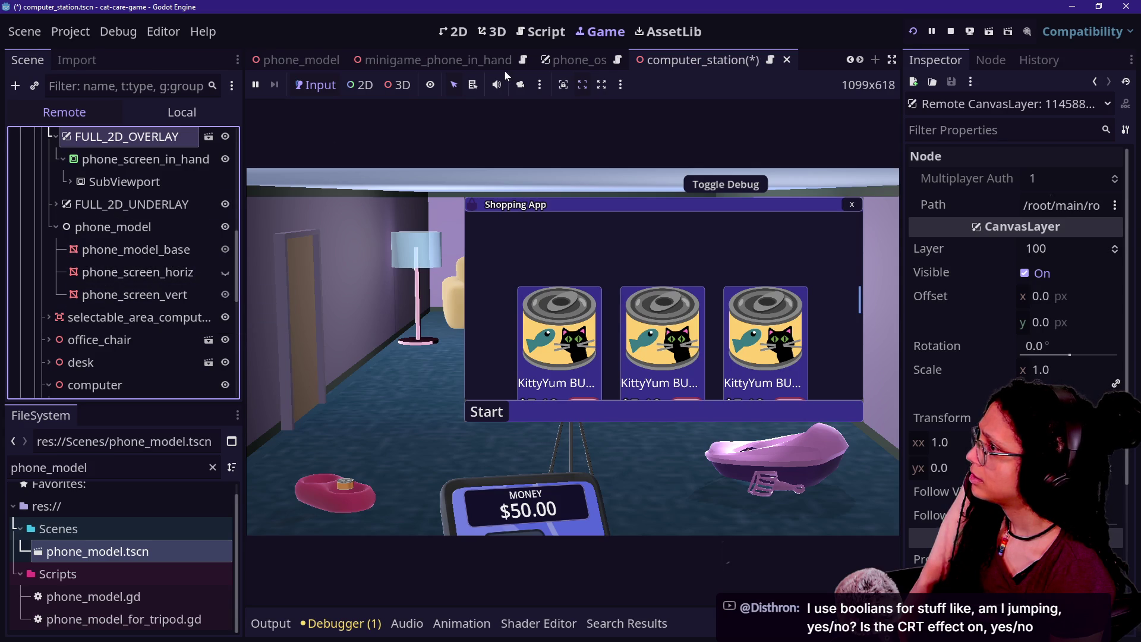
left_click(528, 42)
- Search the script for 'comp' and quick-open phone_companion_computer.gd
key("ctrl+f")
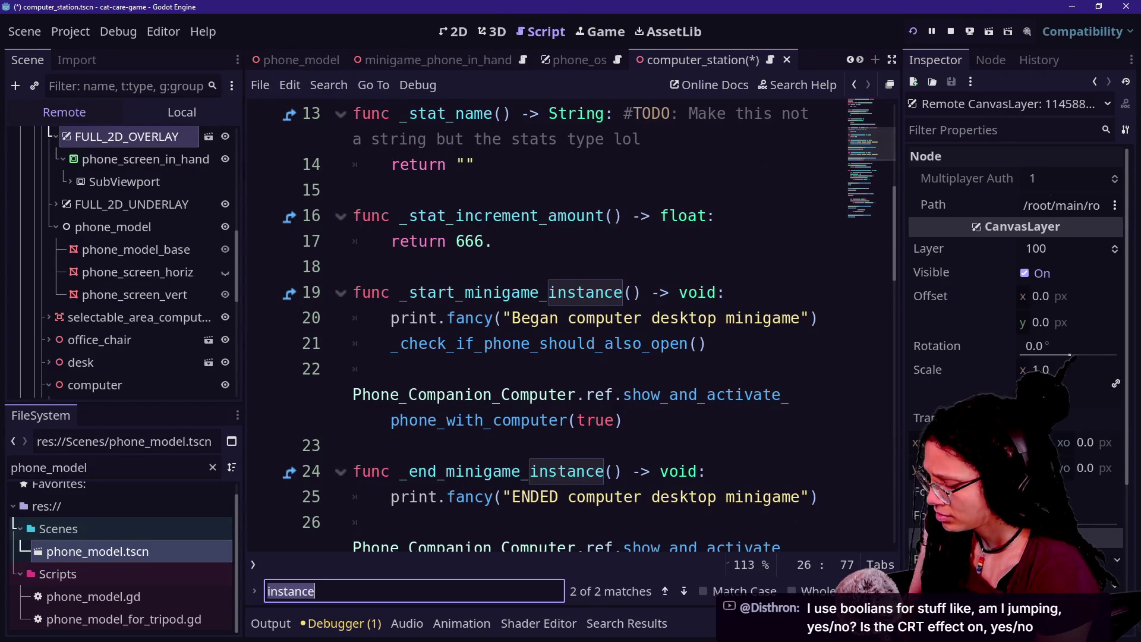
type("comp")
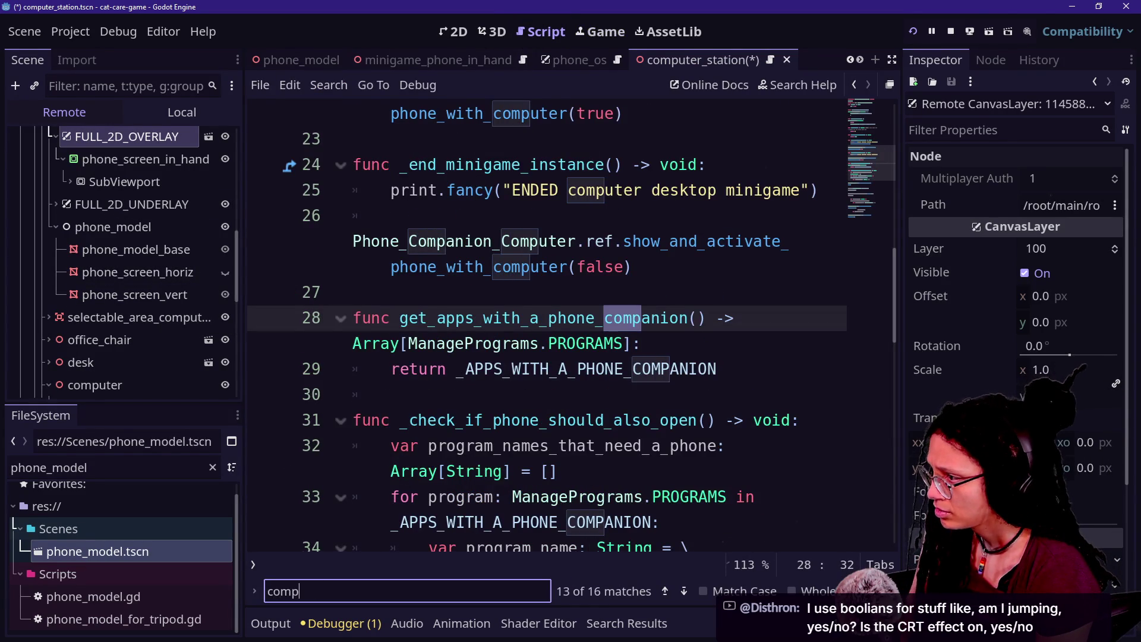
key("ctrl+alt+o")
type("companion")
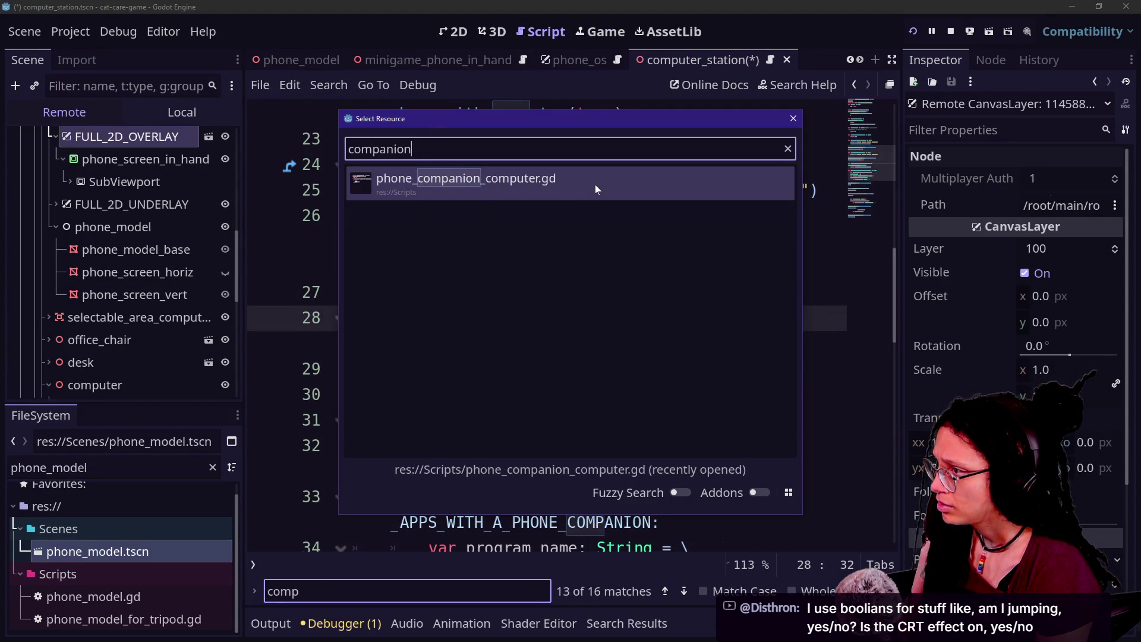
key("Return")
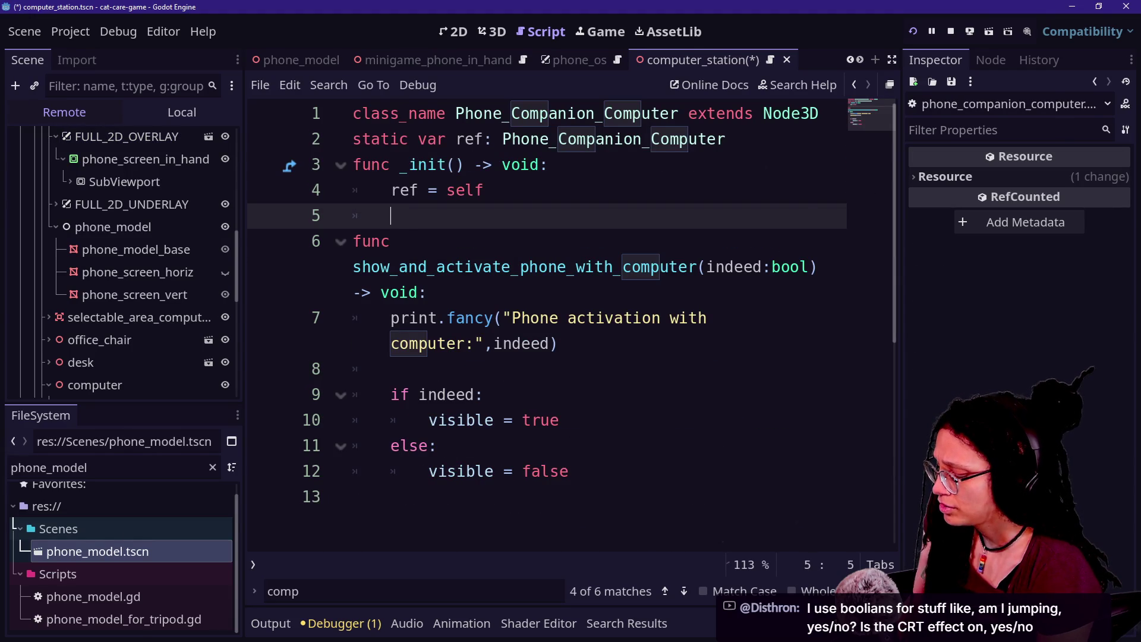
- Quick-open phone_model.gd from the script list
key("ctrl+alt+o")
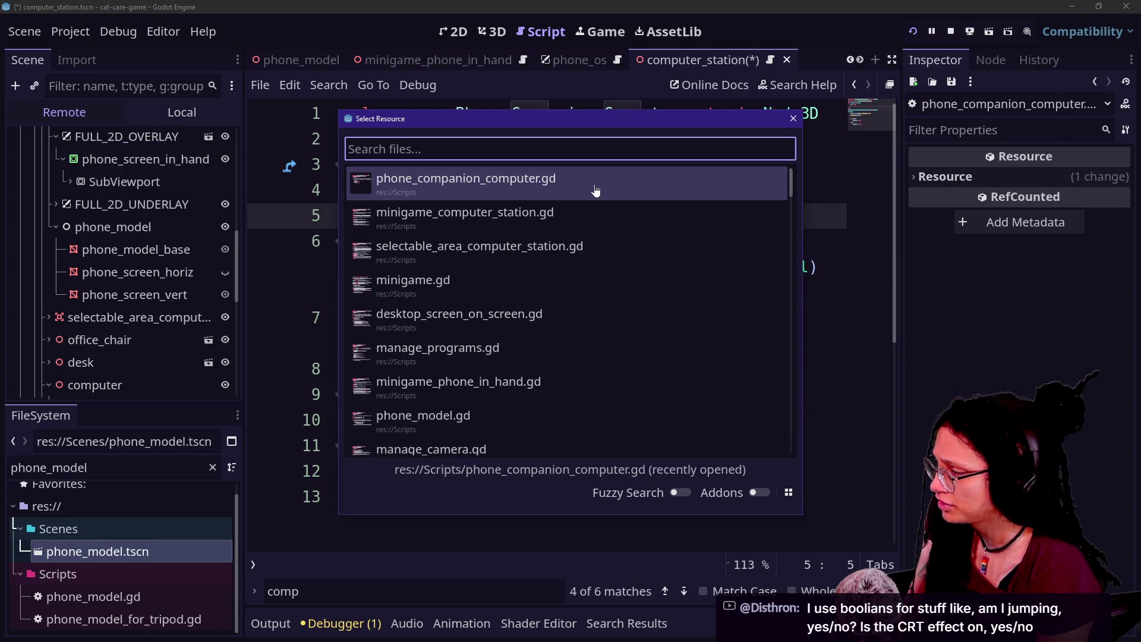
key("Down")
key("Down")
key("Down")
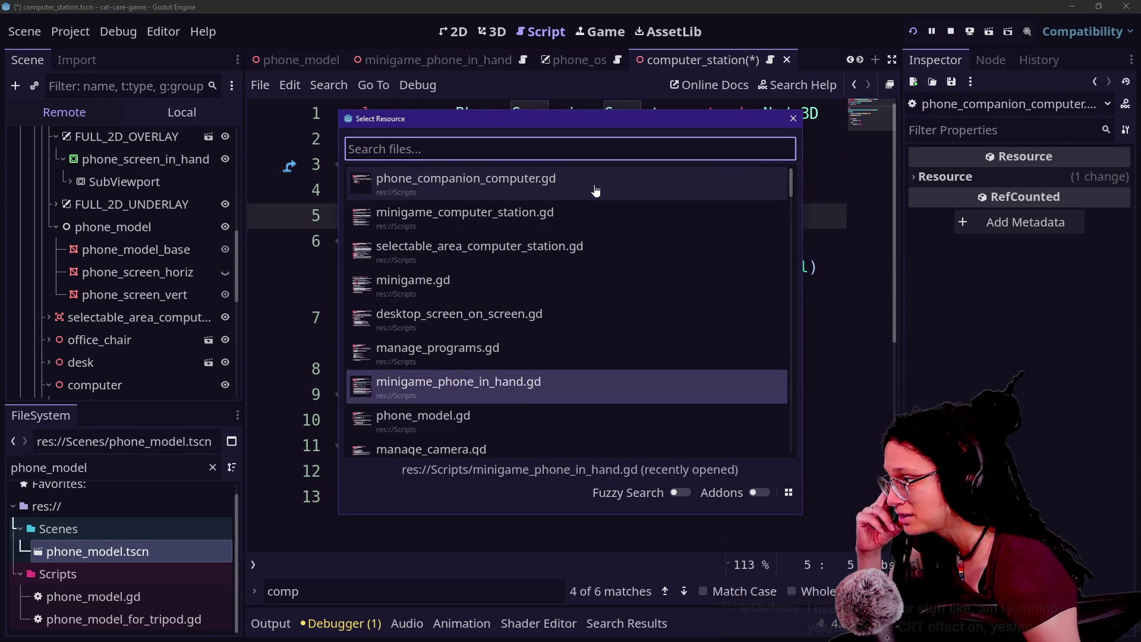
key("Up")
key("Up")
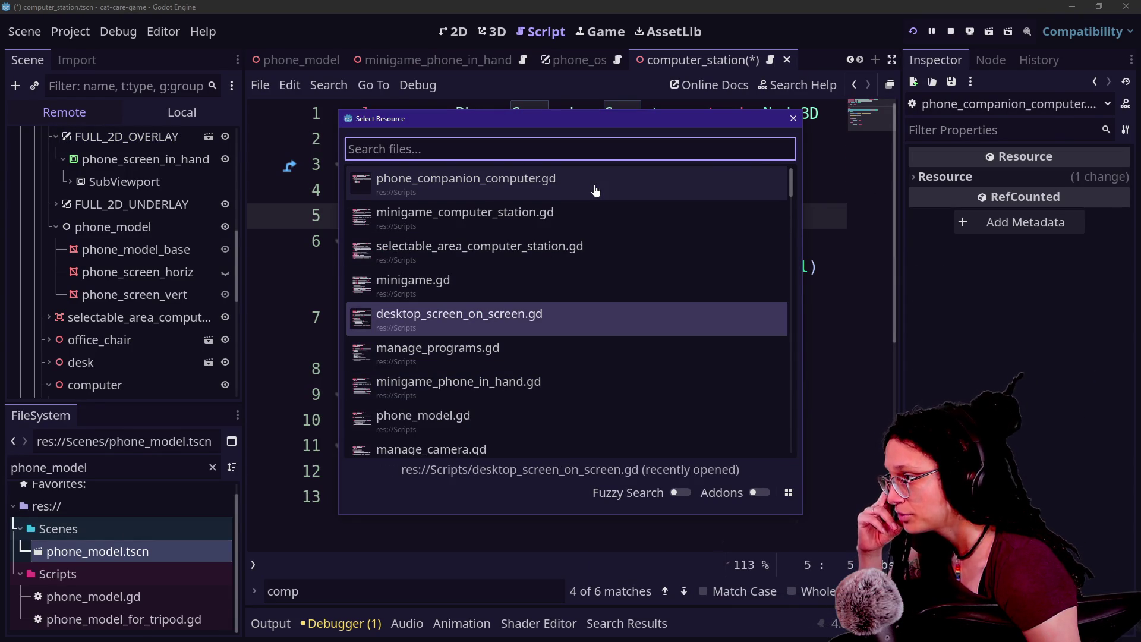
key("Up")
key("Up")
key("Down")
key("Down")
key("Down")
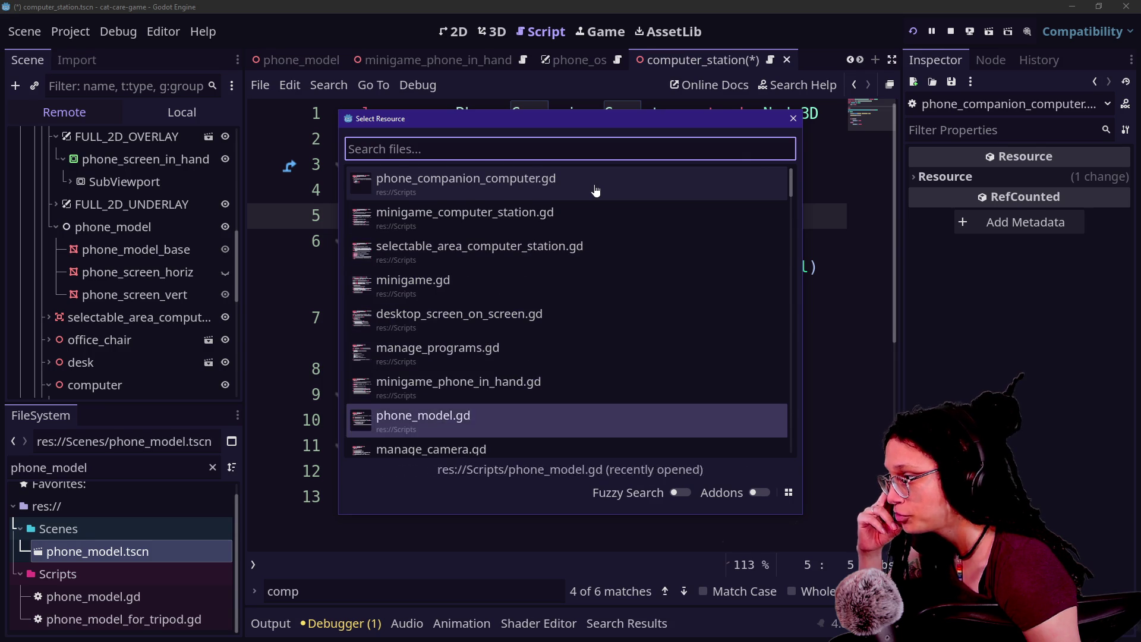
key("Down")
key("Down")
key("Up")
key("Up")
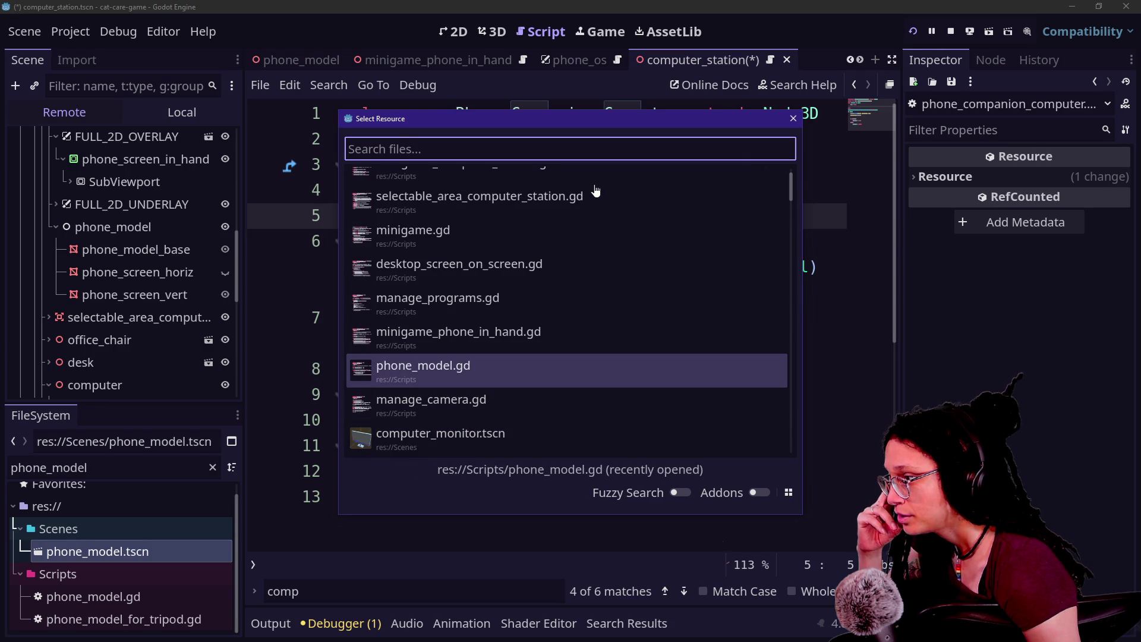
key("Return")
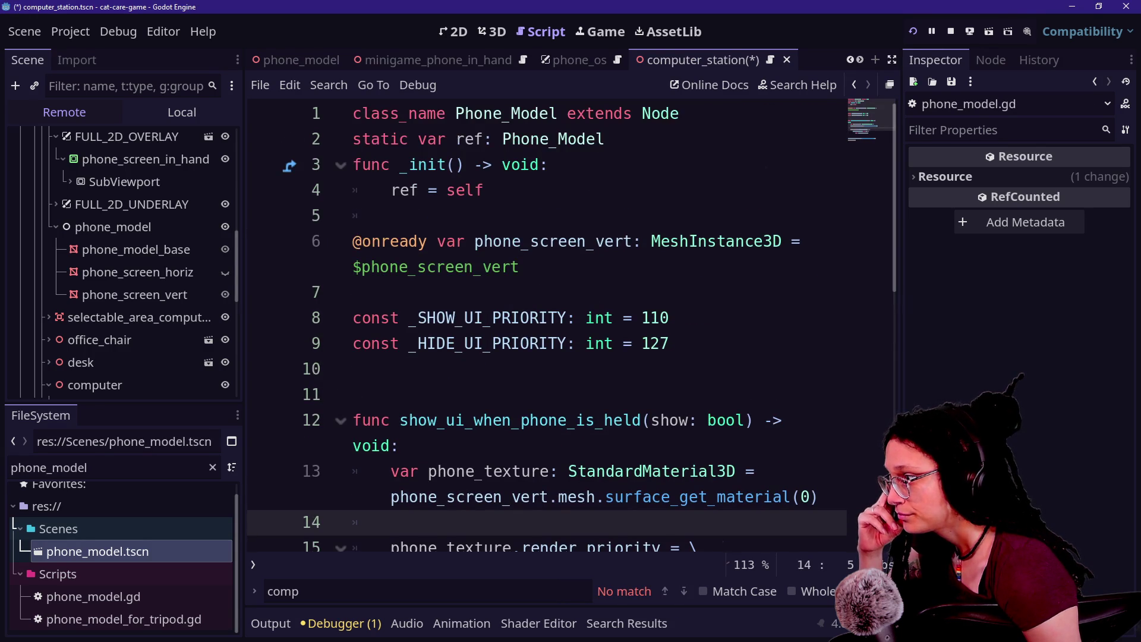
scroll(547, 327, "up", 2)
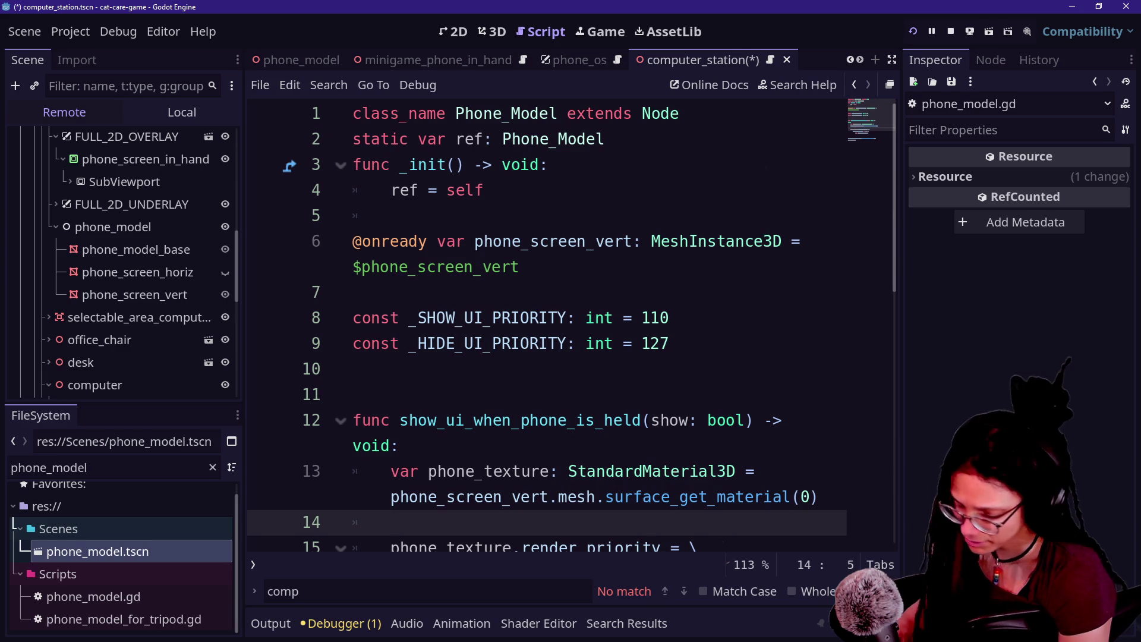
- Search all project files for 'companion_ac' and jump to the line 10 _companion_active declaration
key("ctrl+shift+f")
type("companio")
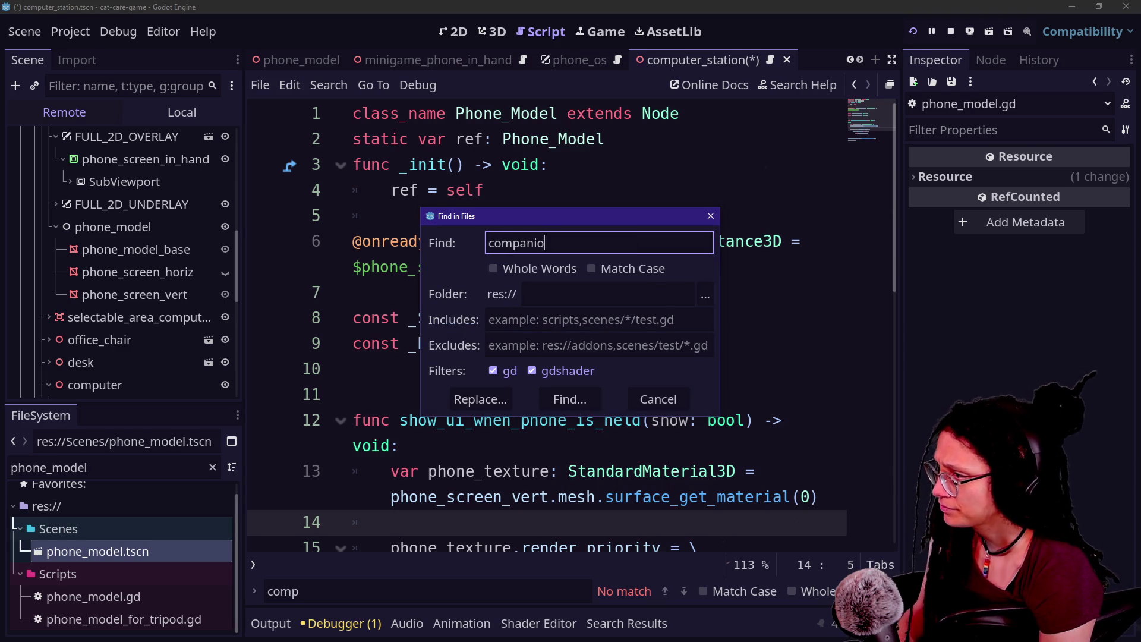
type("n")
key("Return")
key("ctrl+shift+f")
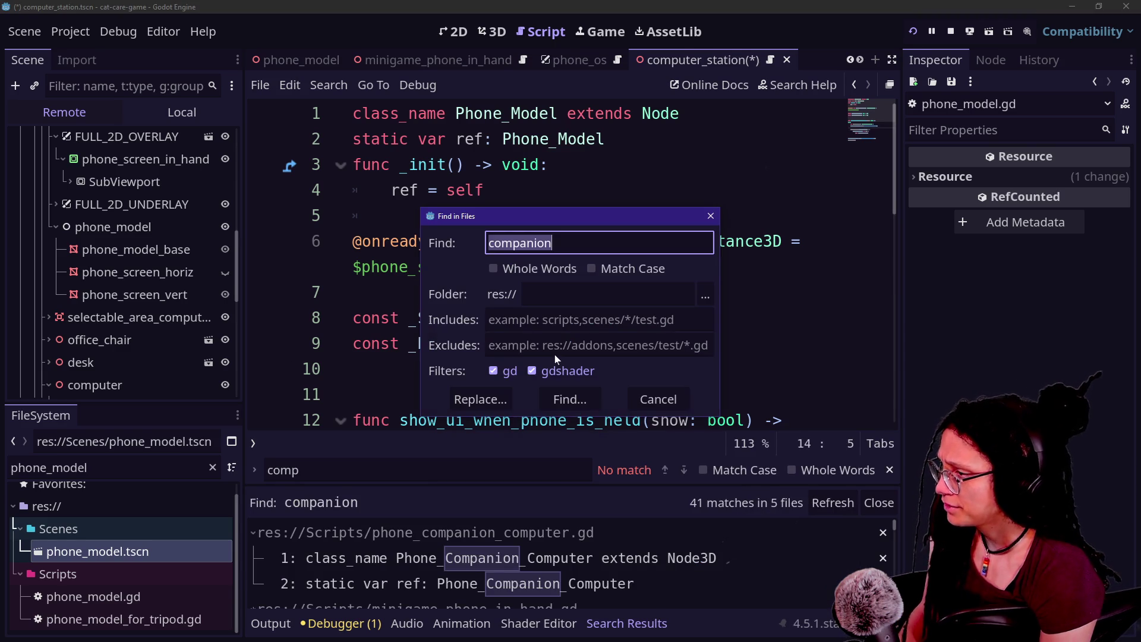
key("End")
type("_")
key("Escape")
key("ctrl+shift+f")
key("End")
type("_ac")
key("Return")
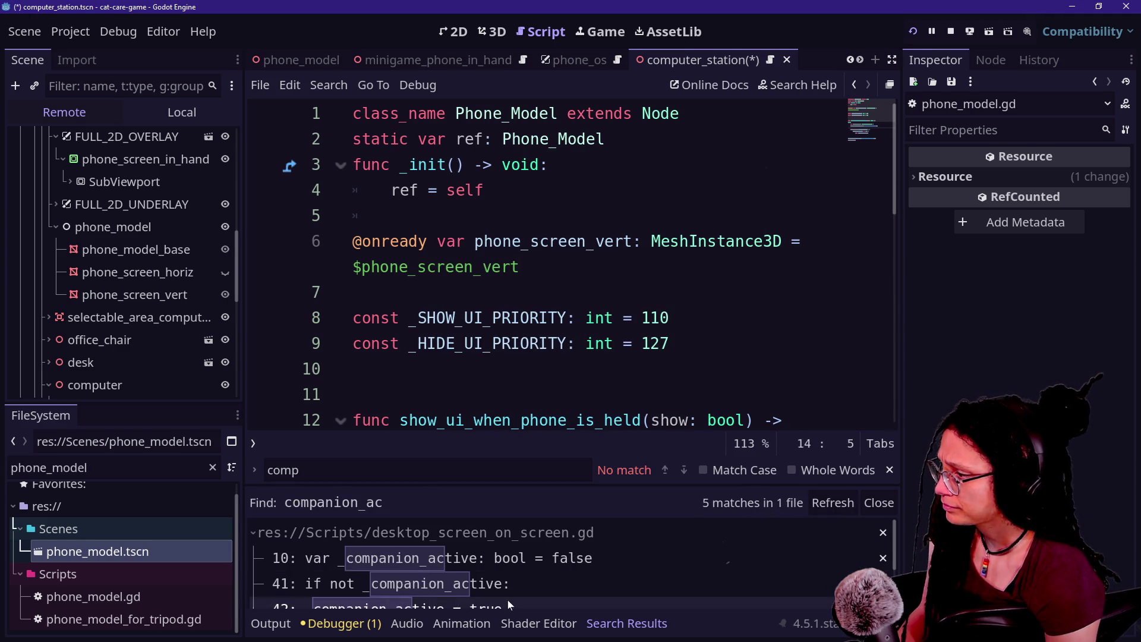
left_click(504, 558)
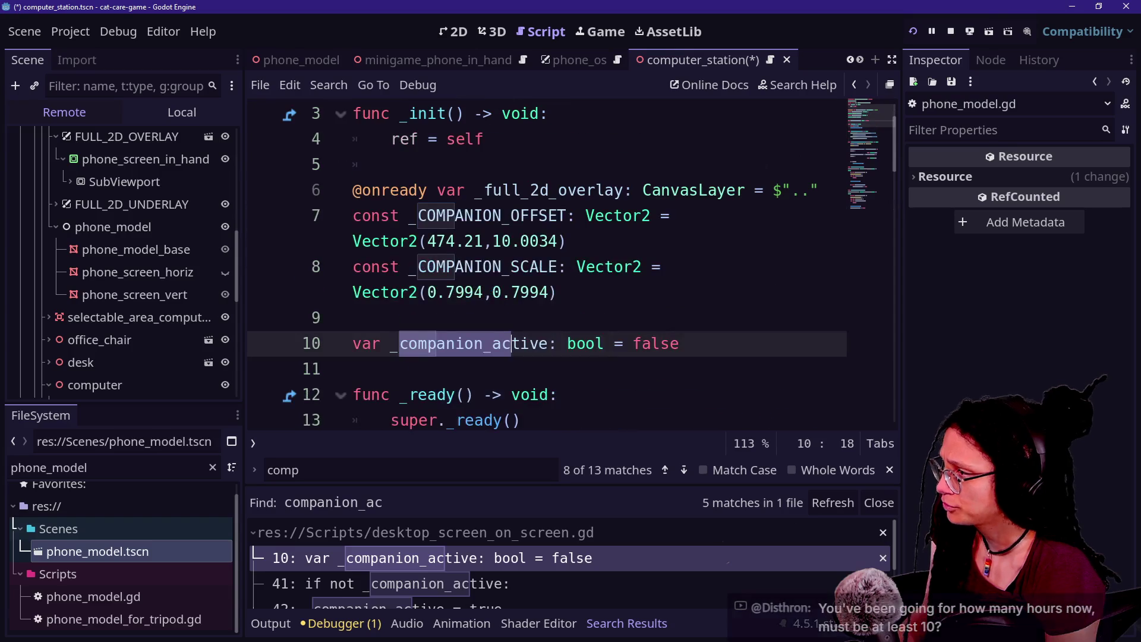
key("alt+o")
key("alt+o")
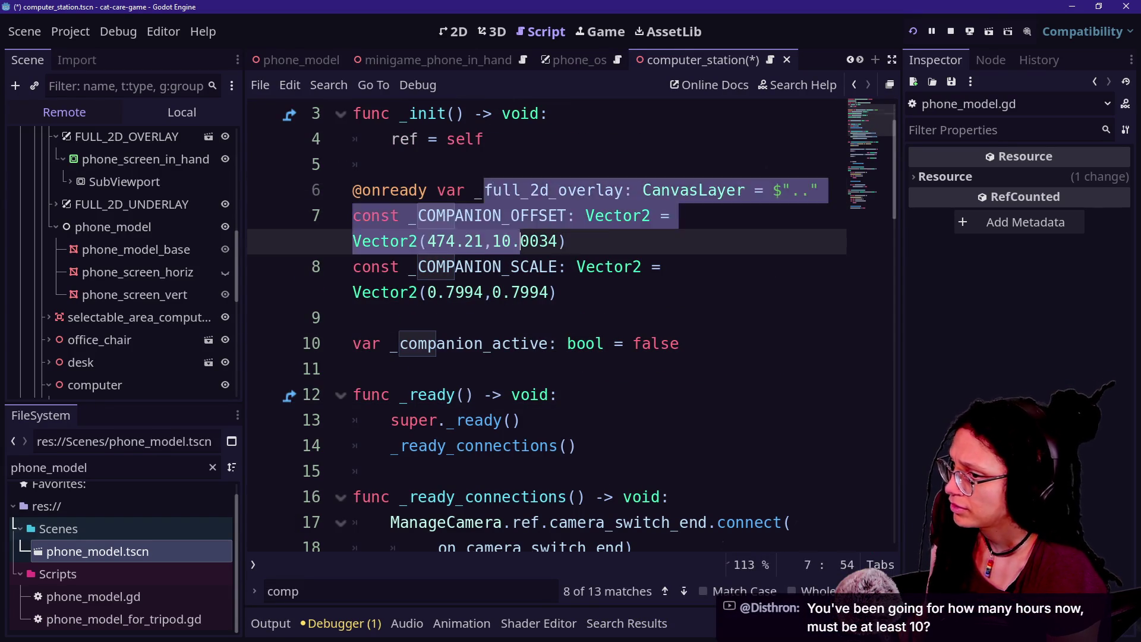
- Review the _COMPANION_OFFSET, _COMPANION_SCALE and _companion_active lines in the script
left_click(538, 215)
left_click(604, 343)
key("Down")
key("Up")
key("Up")
key("Up")
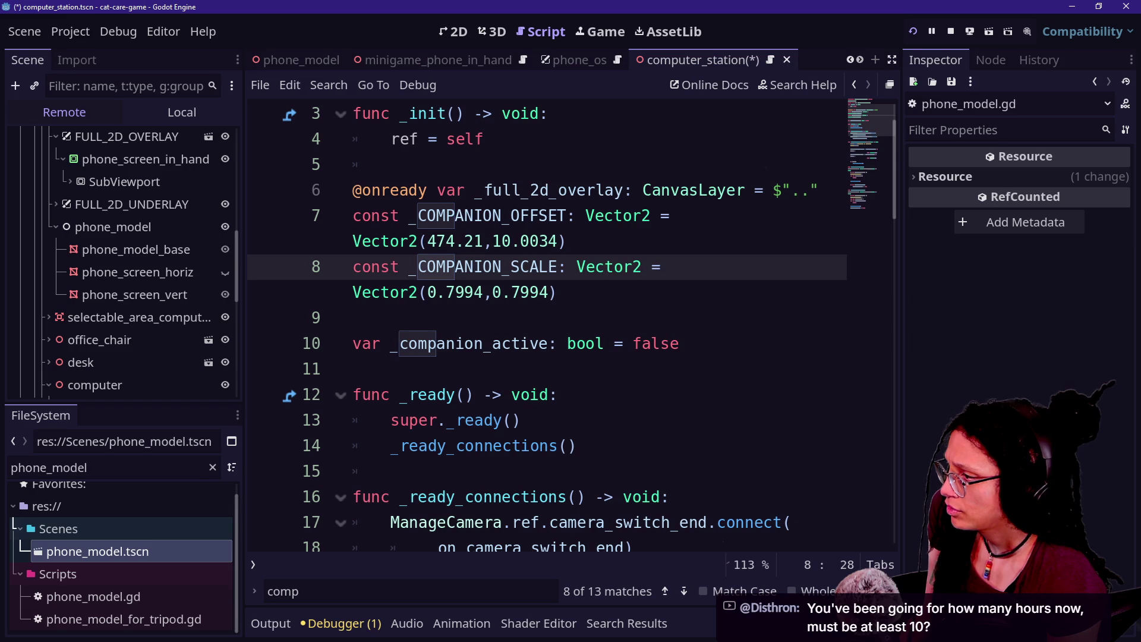
left_click_drag(426, 343, 445, 342)
- Collapse the phone companion node in the live tree and return to the running game
scroll(547, 327, "up", 1)
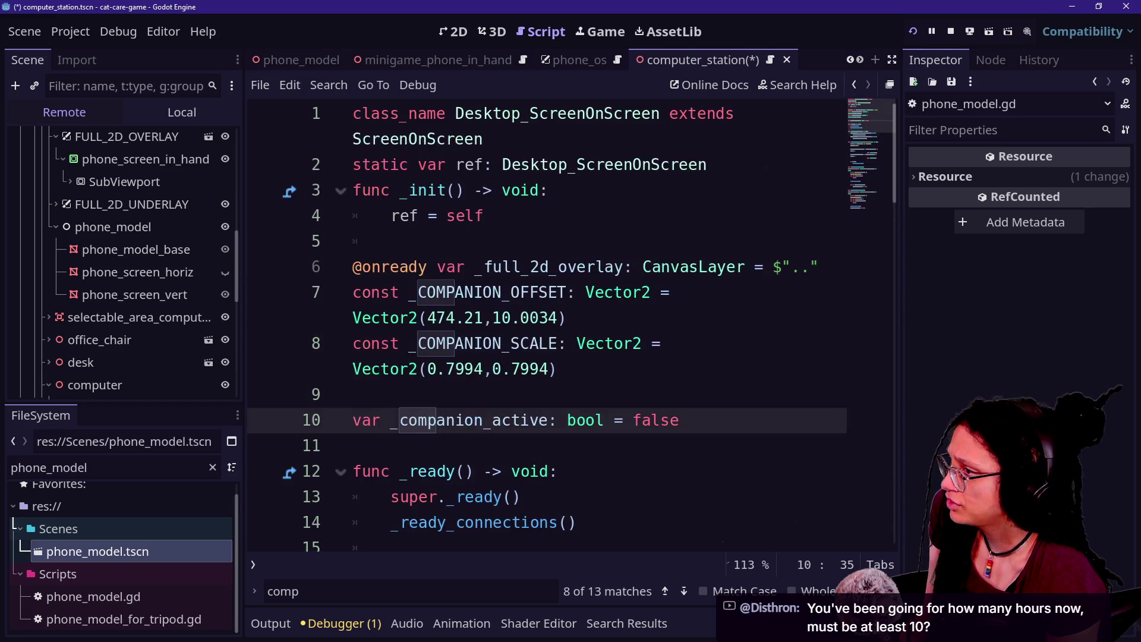
scroll(134, 195, "up", 3)
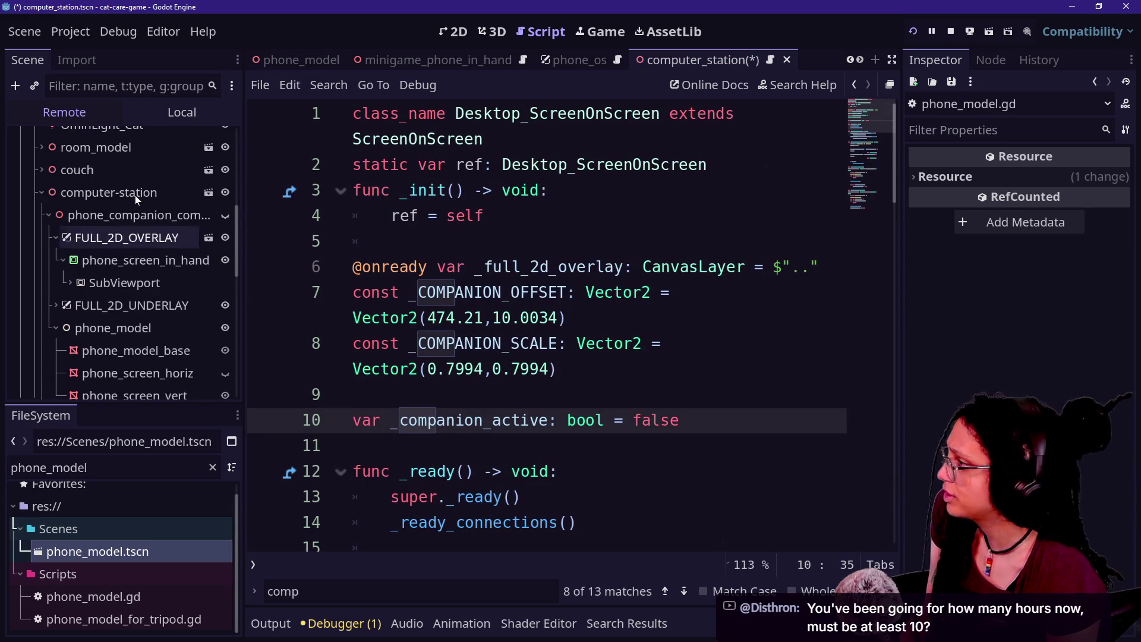
left_click(50, 214)
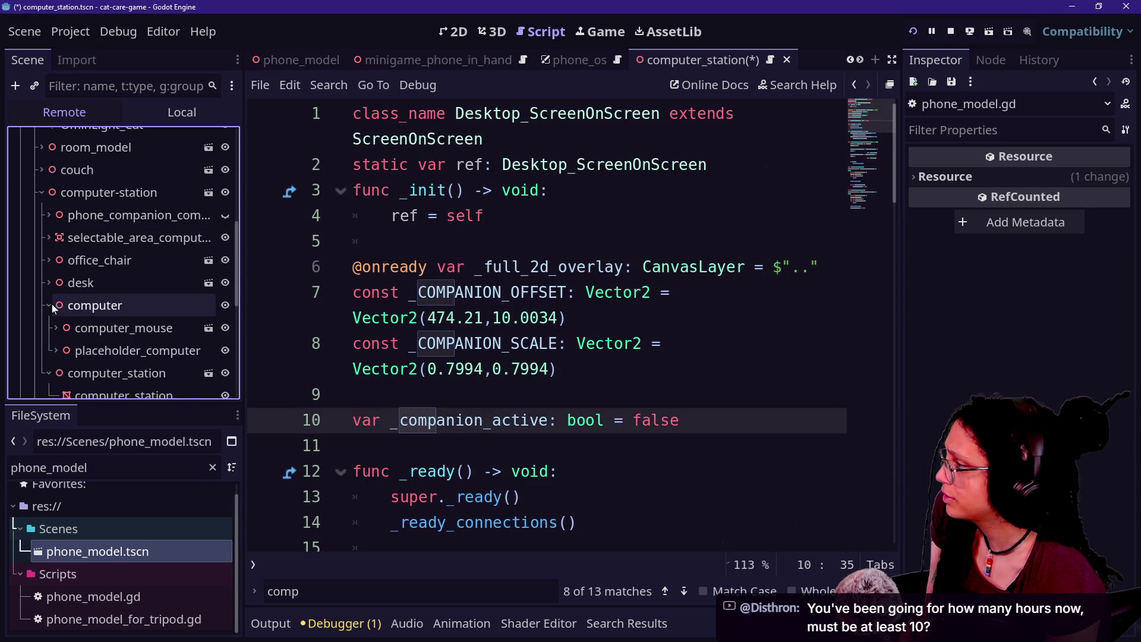
scroll(52, 341, "down", 3)
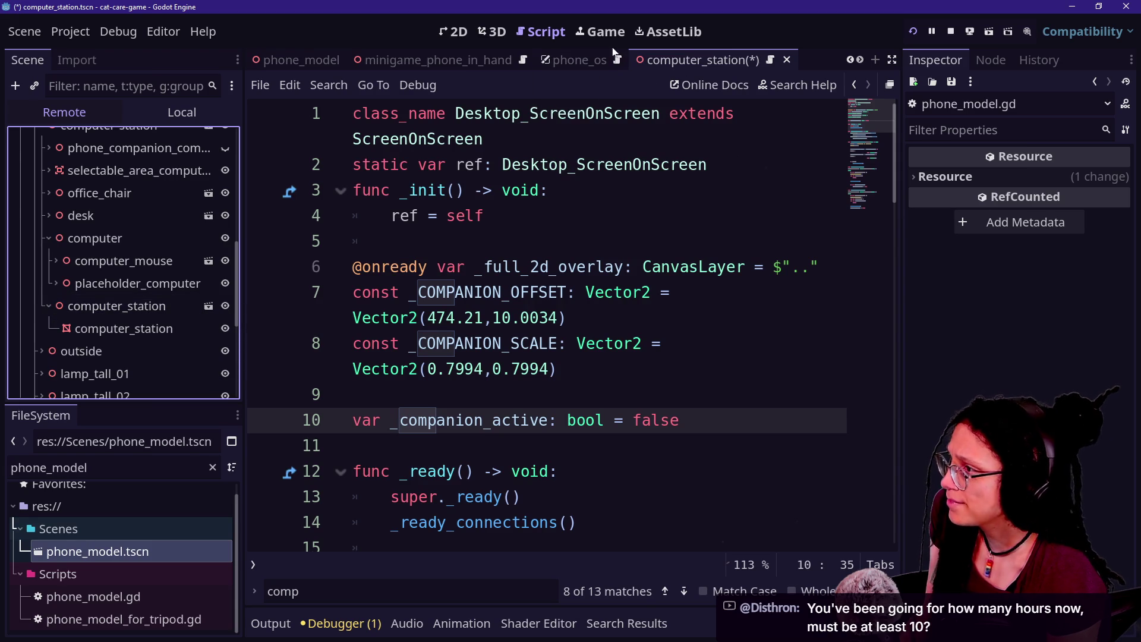
left_click(600, 31)
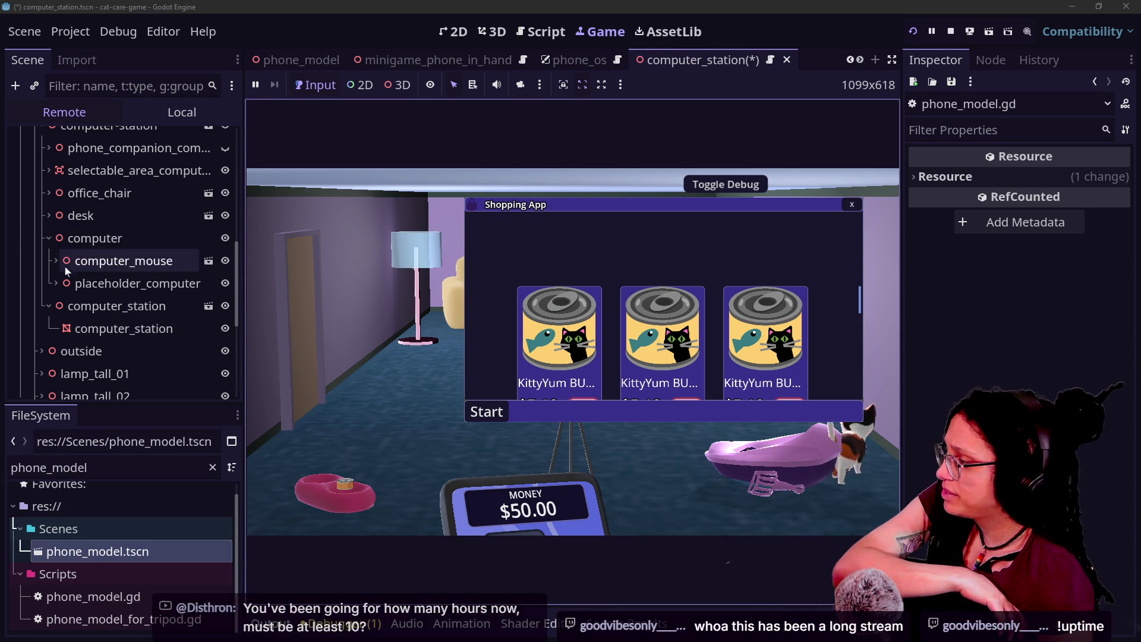
- Scroll the Remote tree and re-expand the computer-station branch
scroll(100, 291, "down", 1)
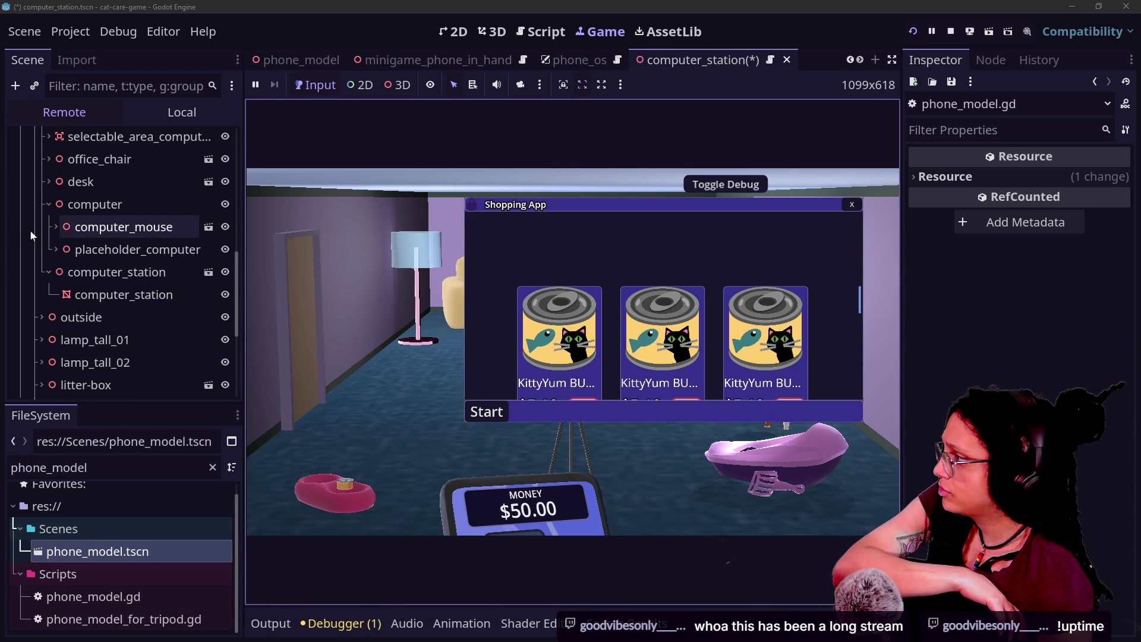
scroll(60, 220, "up", 1)
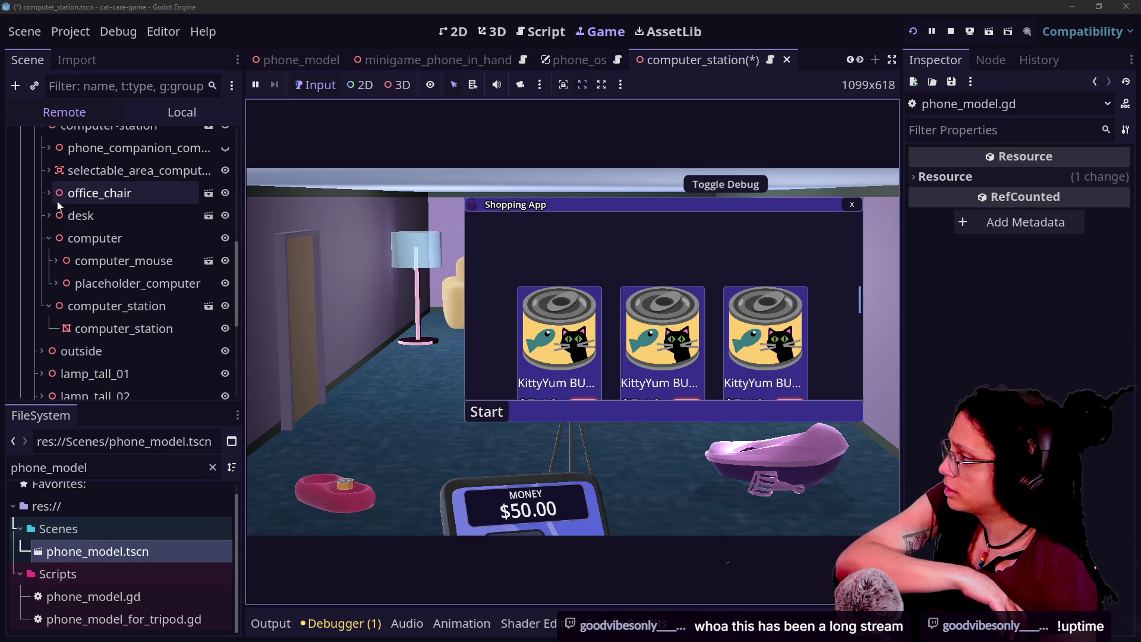
scroll(59, 208, "up", 1)
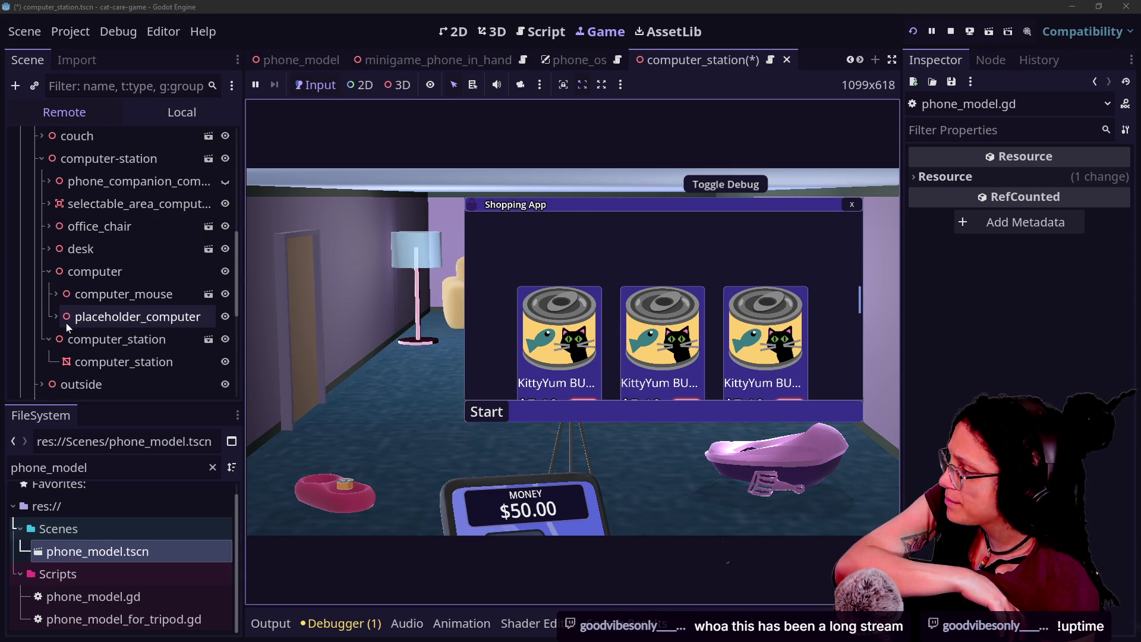
scroll(65, 323, "down", 1)
scroll(66, 328, "up", 3)
scroll(65, 323, "up", 1)
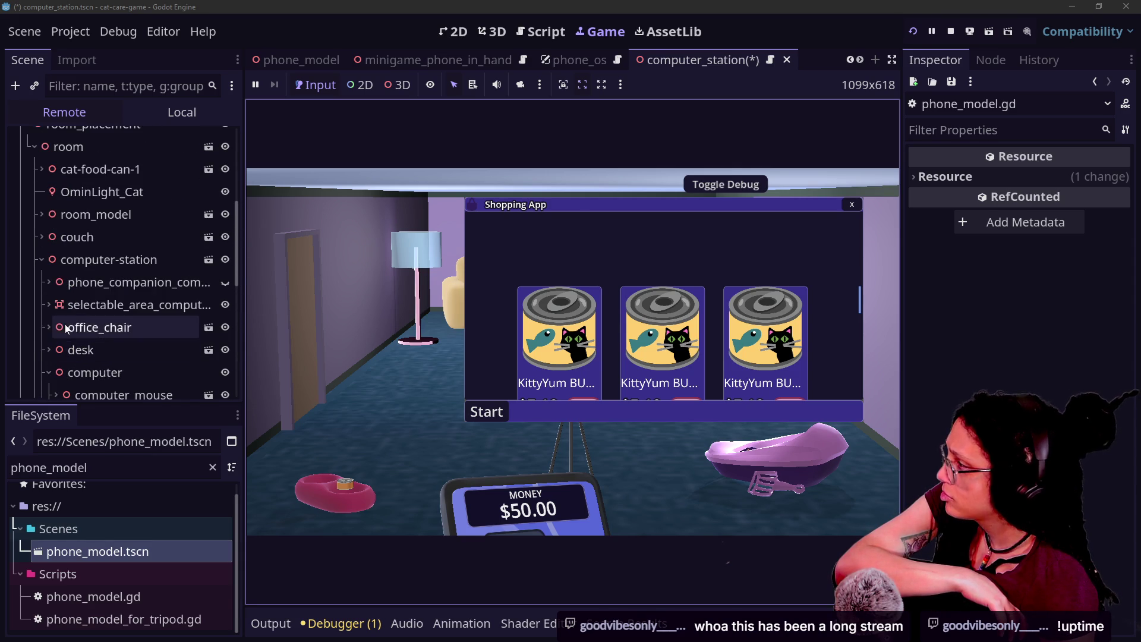
left_click(44, 262)
left_click(44, 263)
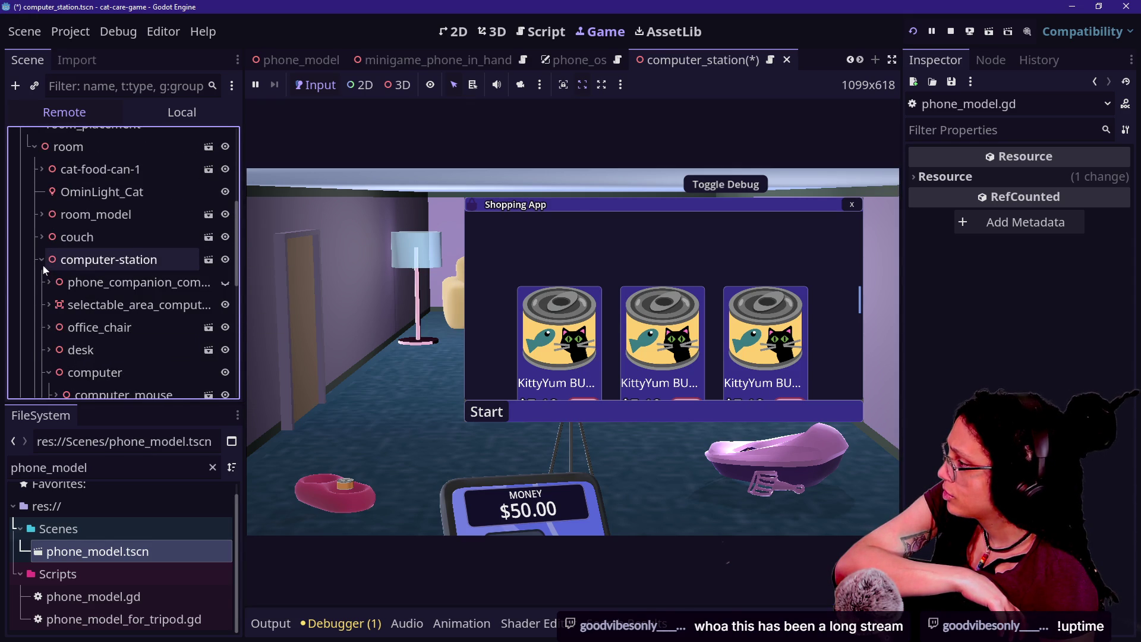
- Expand placeholder_computer and computer_monitor, then inspect FULL_2D_OVERLAY and the desktop screen node
scroll(48, 327, "down", 2)
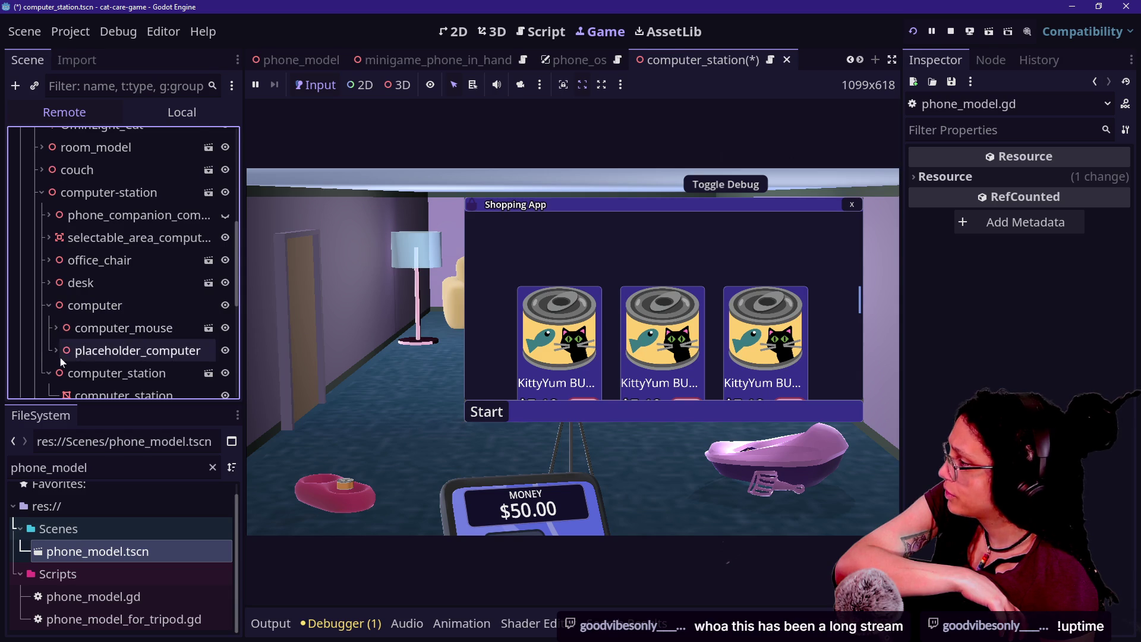
left_click(56, 351)
scroll(60, 349, "down", 4)
left_click(63, 307)
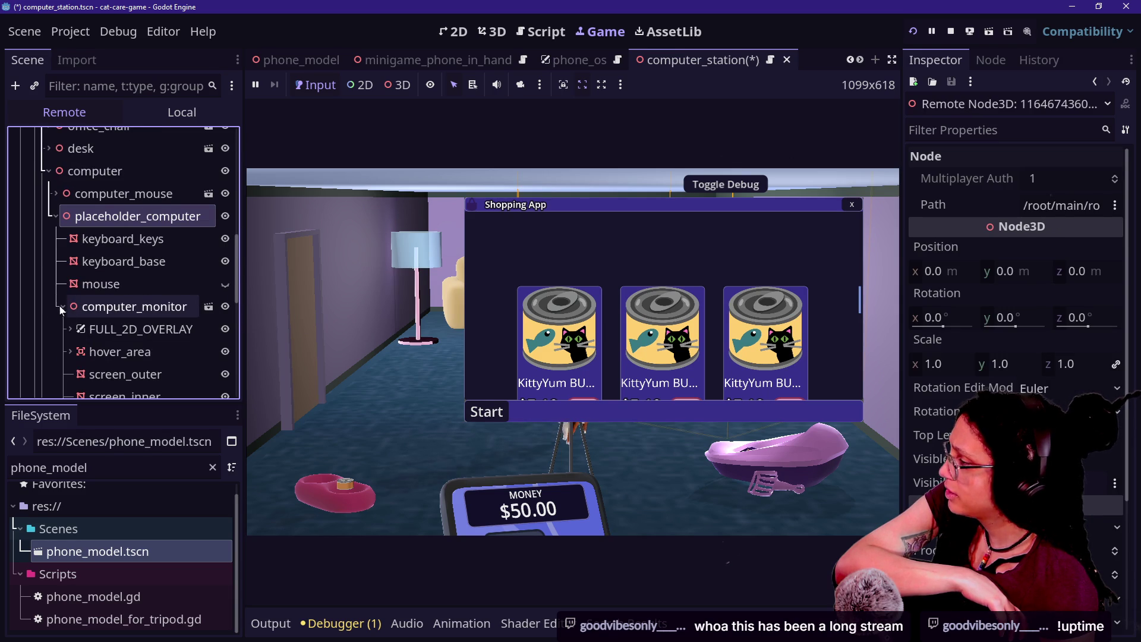
scroll(81, 336, "down", 2)
left_click(89, 315)
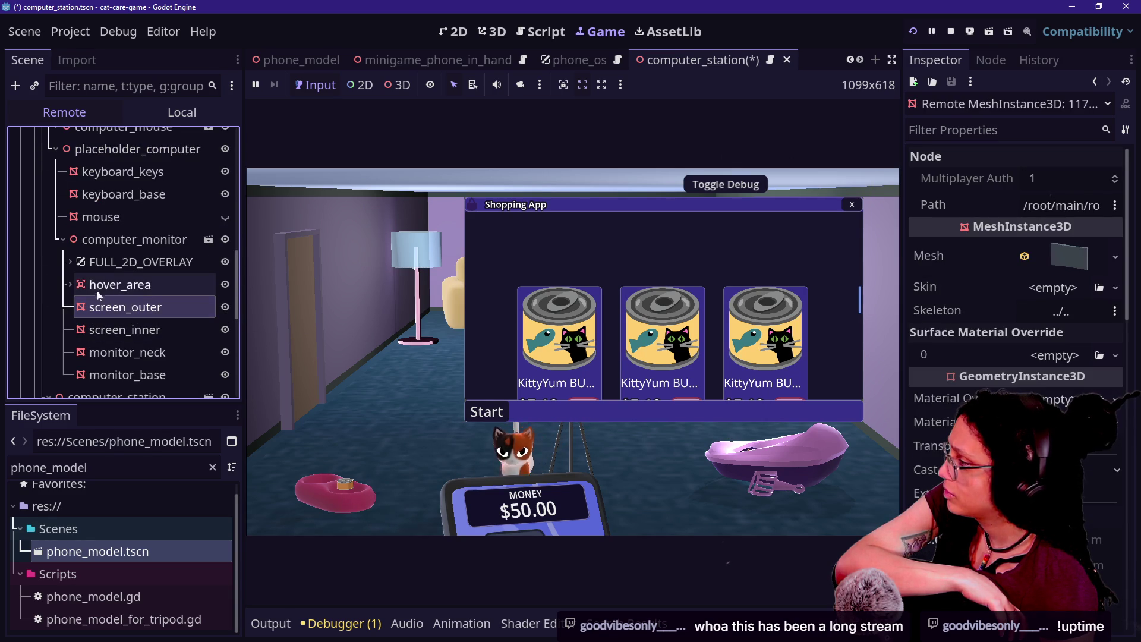
left_click(124, 262)
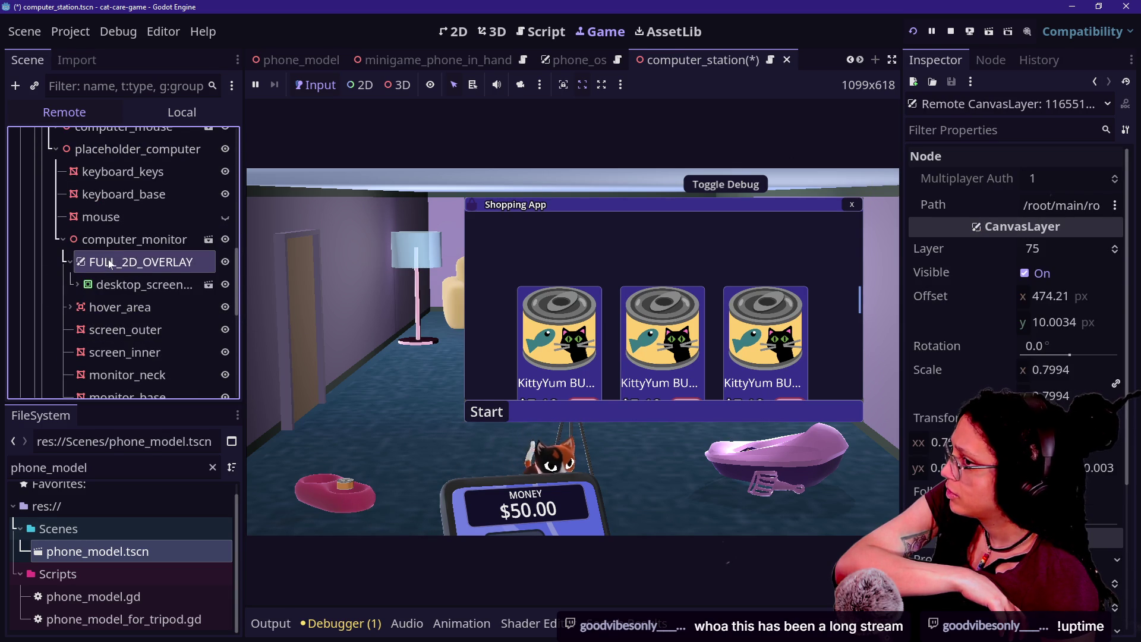
left_click(130, 286)
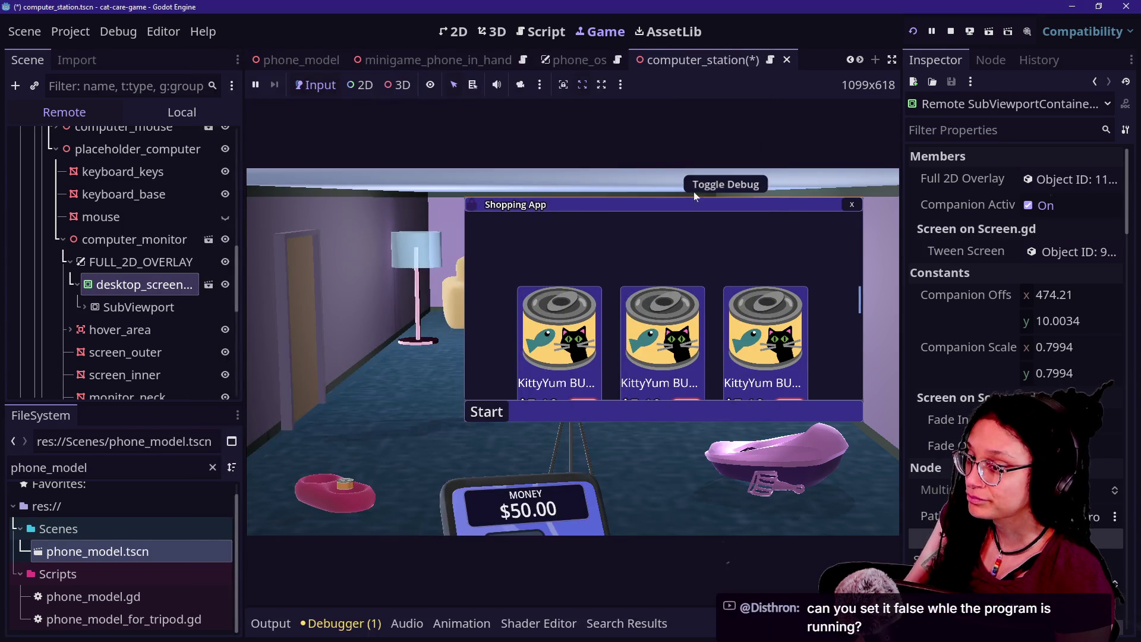
- Bring the hypesters.TXT Notepad window to the front
key("alt+Tab")
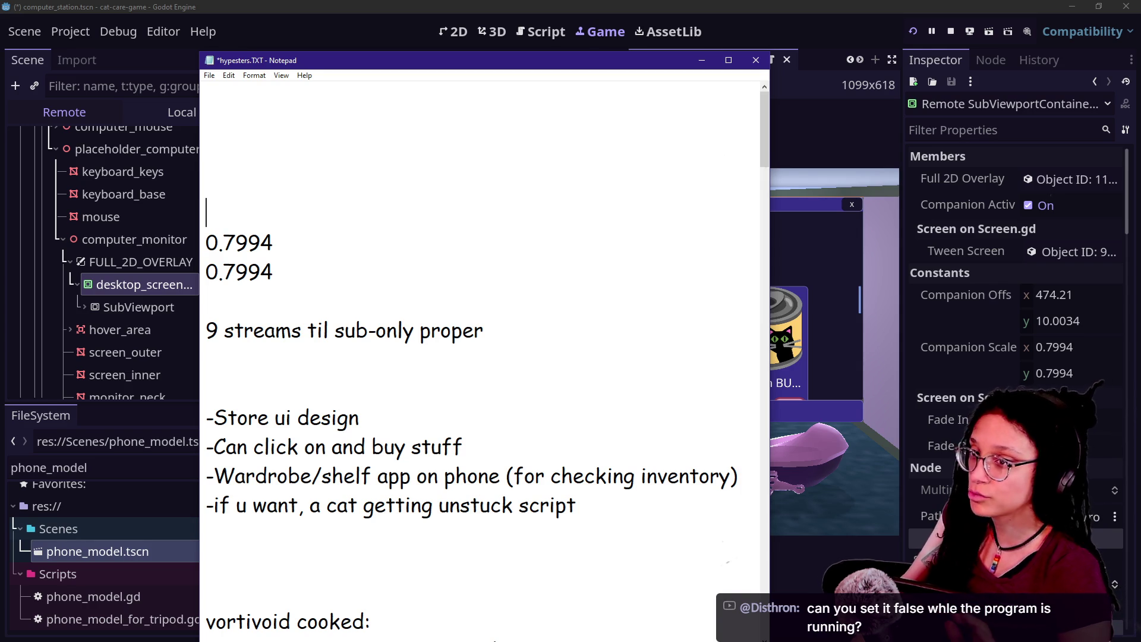
- Delete the two 0.7994 lines, add blank lines below streams, enlarge the text, and minimize Notepad
key("shift+Down")
key("shift+Down")
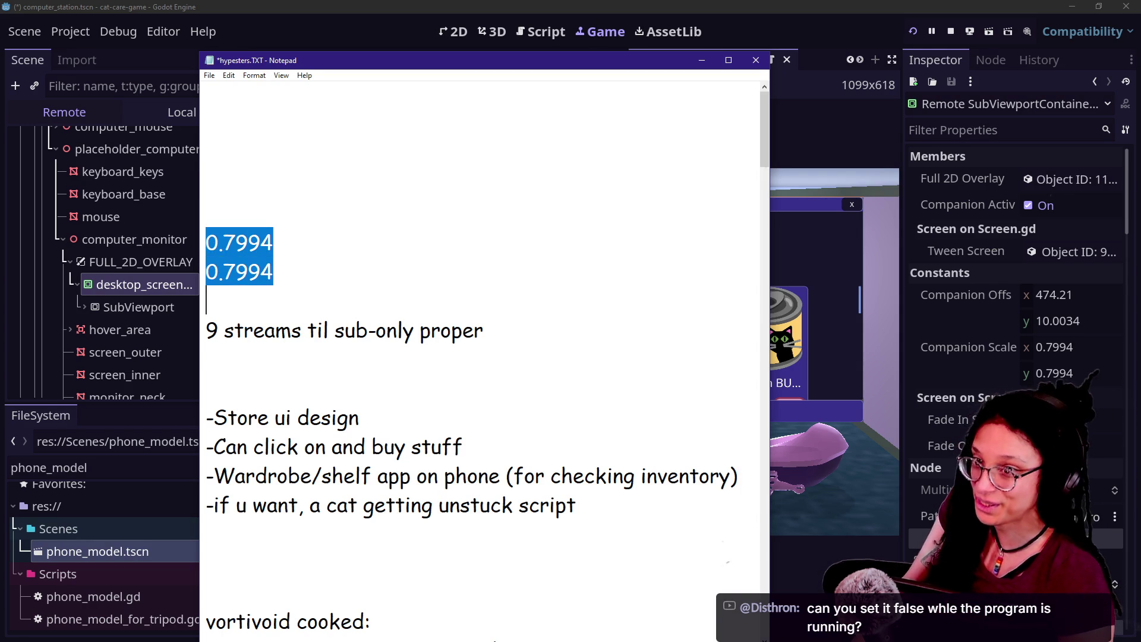
key("BackSpace")
key("BackSpace")
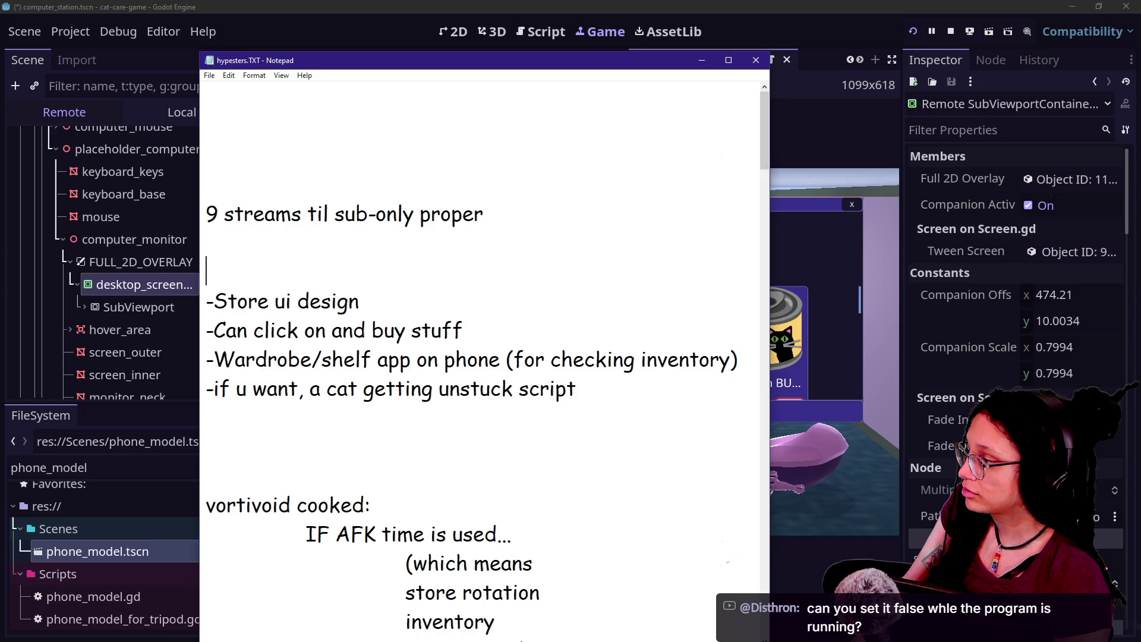
key("Return")
key("Return")
key("Return")
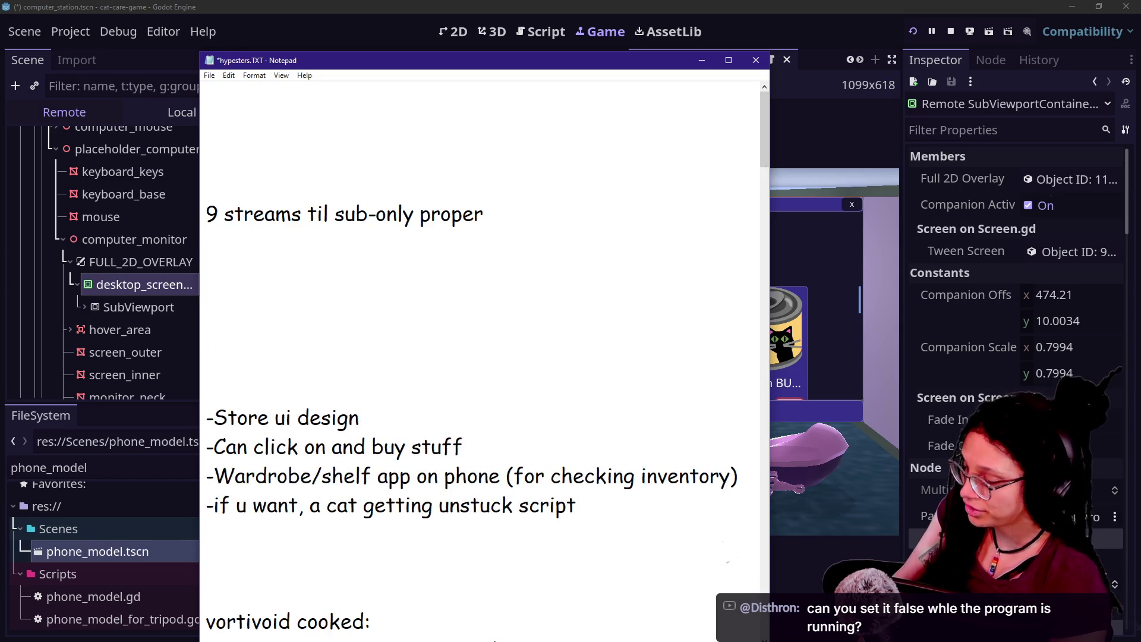
key("ctrl+plus")
key("ctrl+plus")
left_click(701, 60)
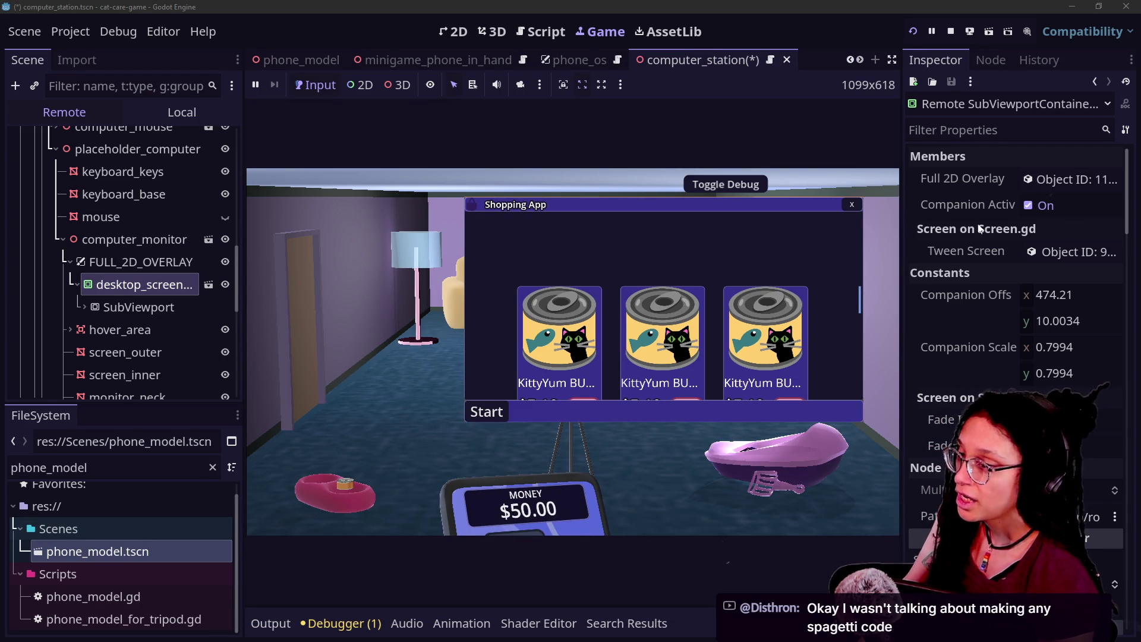
- Widen the Inspector so Companion Offset and Companion Active read in full, then bring the notes forward
left_click_drag(904, 186, 846, 180)
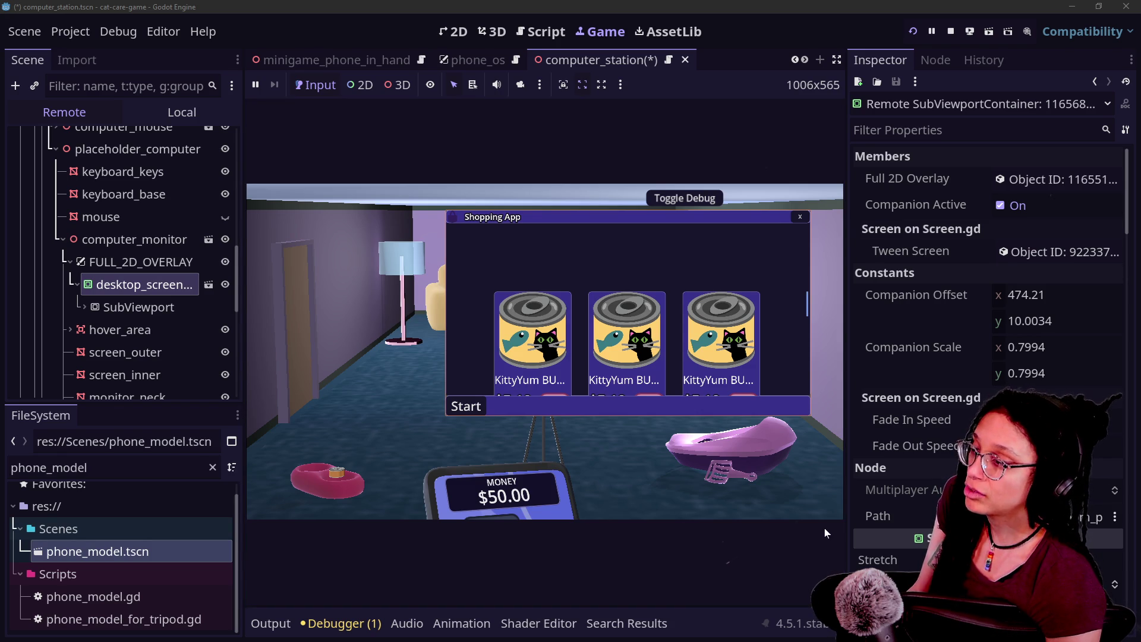
mouse_move(633, 637)
left_mouse_down()
mouse_move(636, 468)
mouse_move(585, 236)
mouse_move(600, 143)
left_mouse_up()
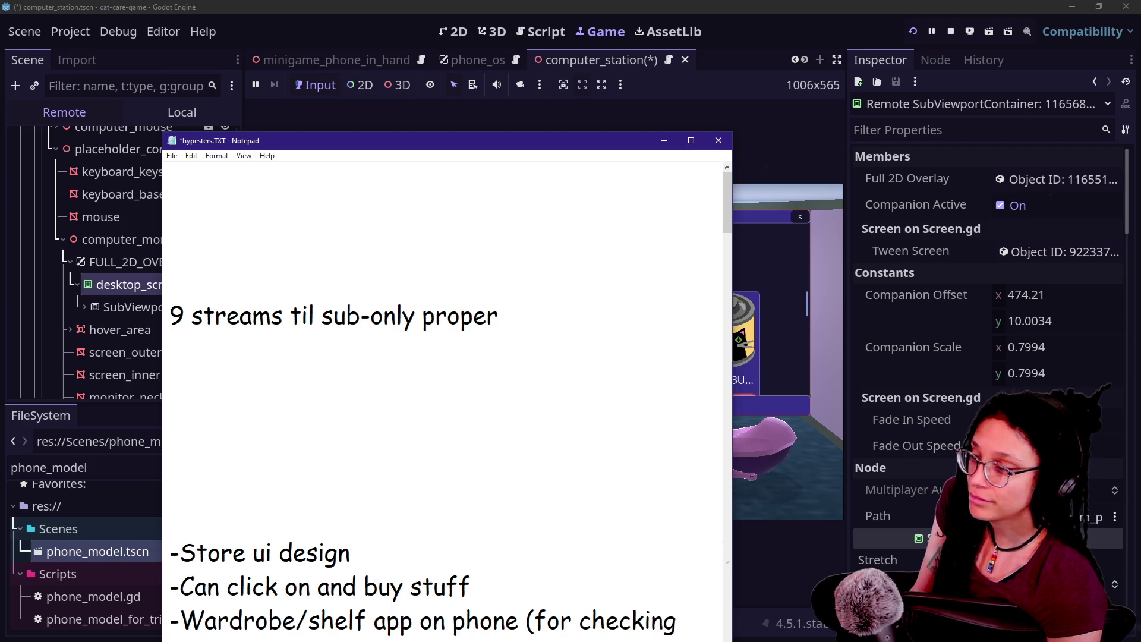
- Note 'April Virtual Pet Task #1:' with 'Refactor ManageCamera' on the line below
type("g")
key("BackSpace")
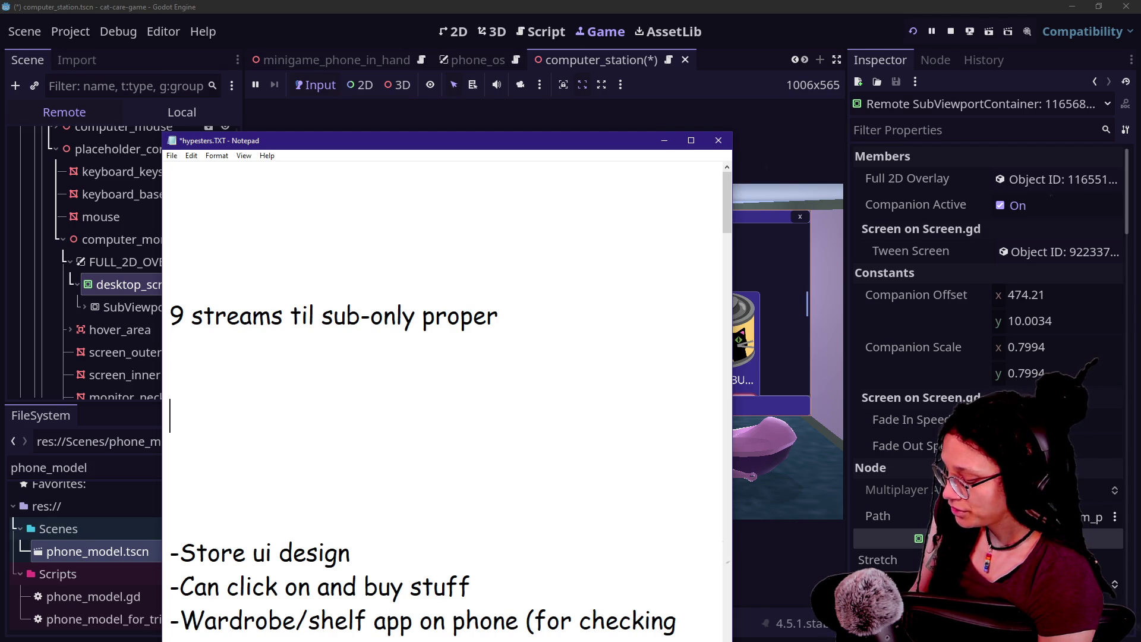
type("April ")
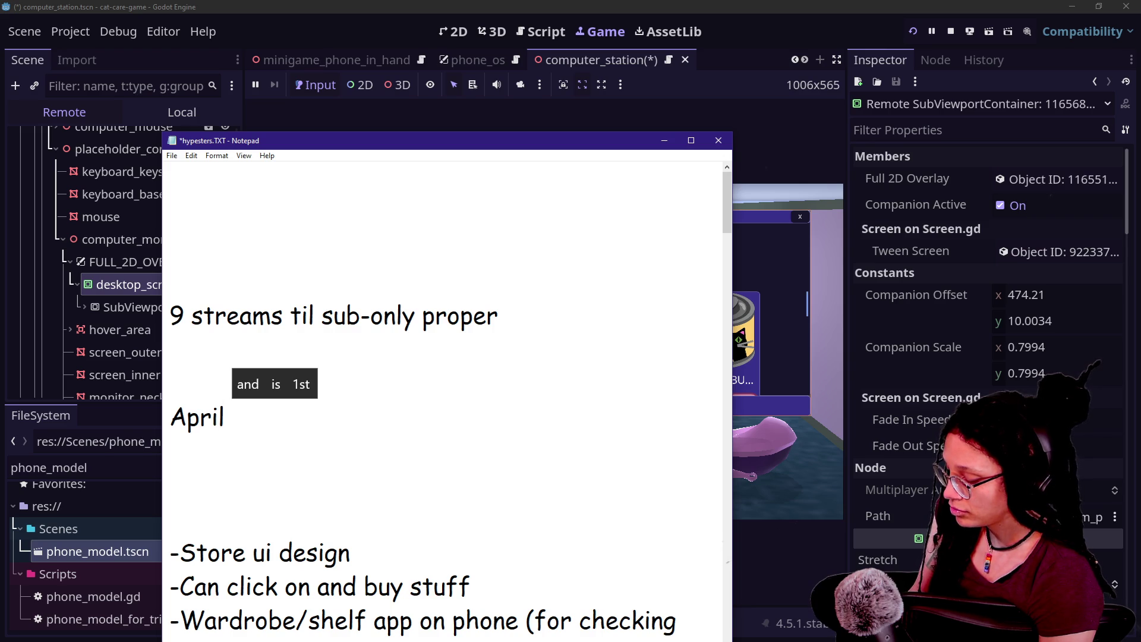
type("Virtual Pet ")
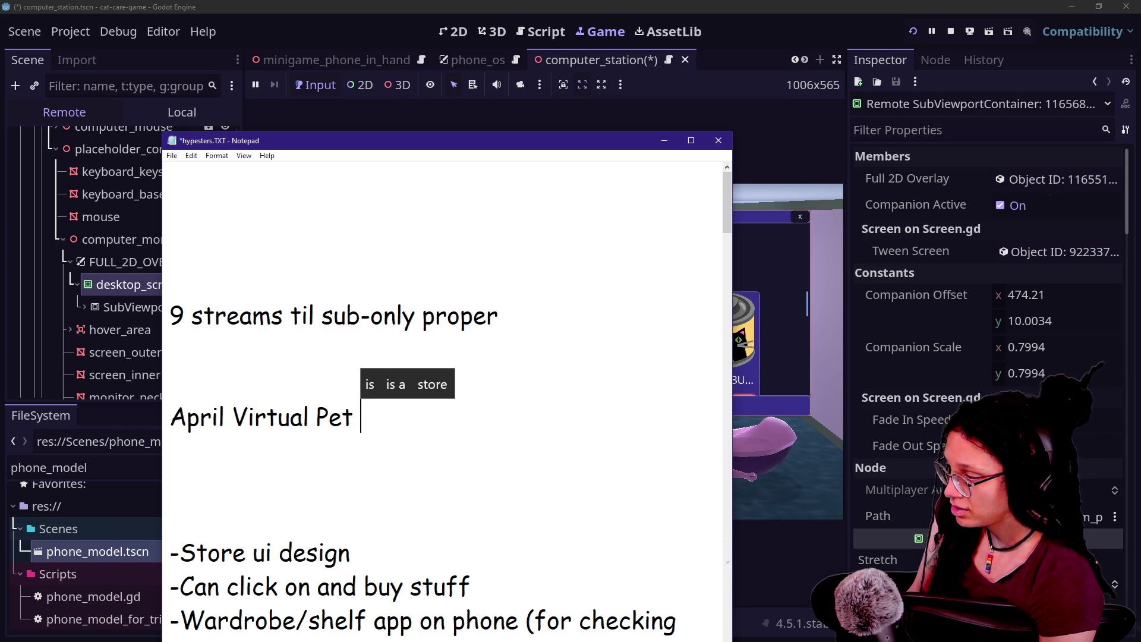
type("Task")
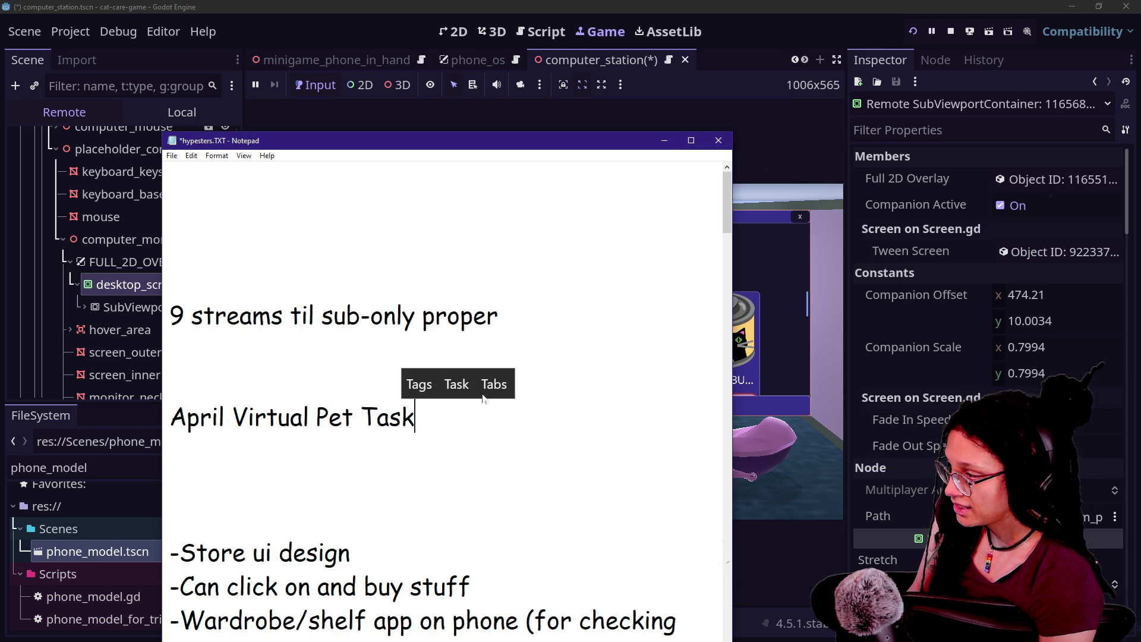
type(" 2")
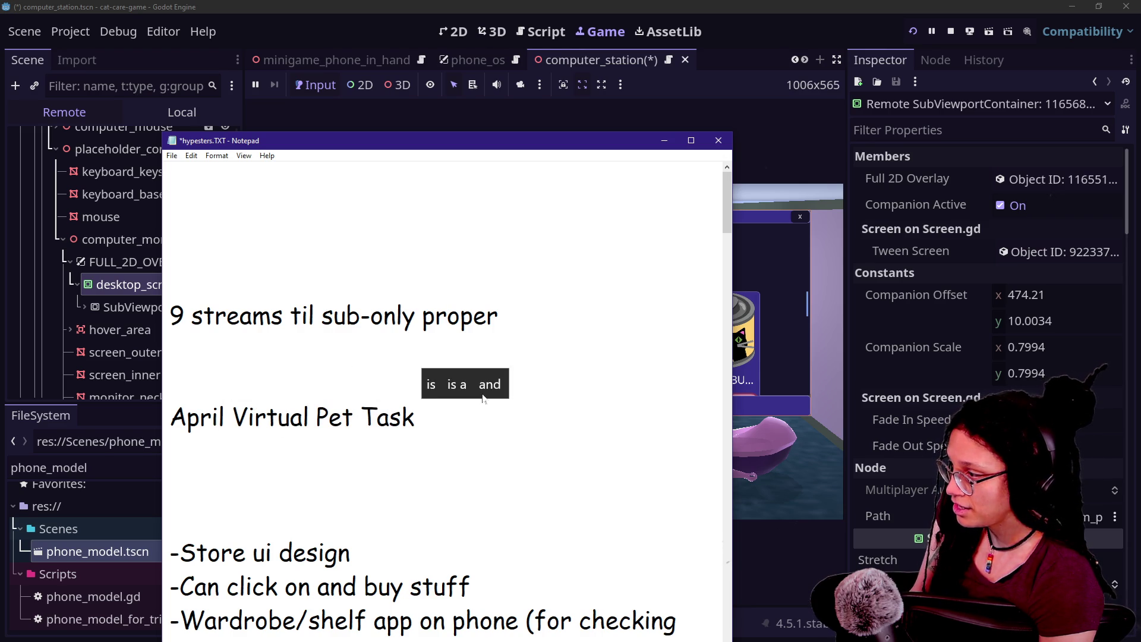
key("BackSpace")
type("#1:")
key("Return")
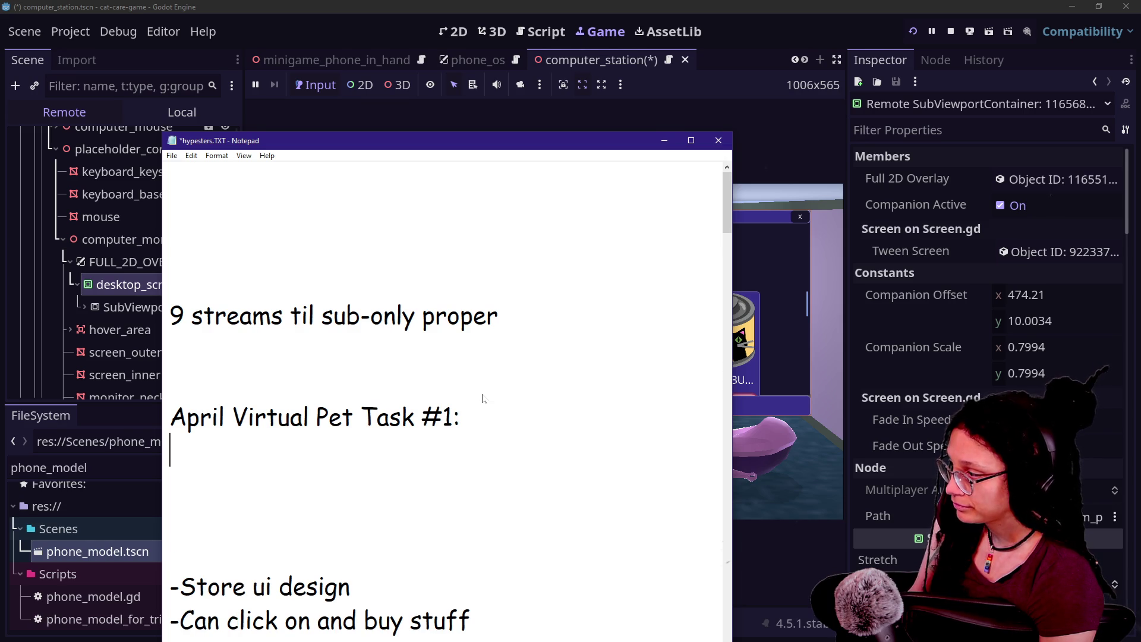
type("Refactor ")
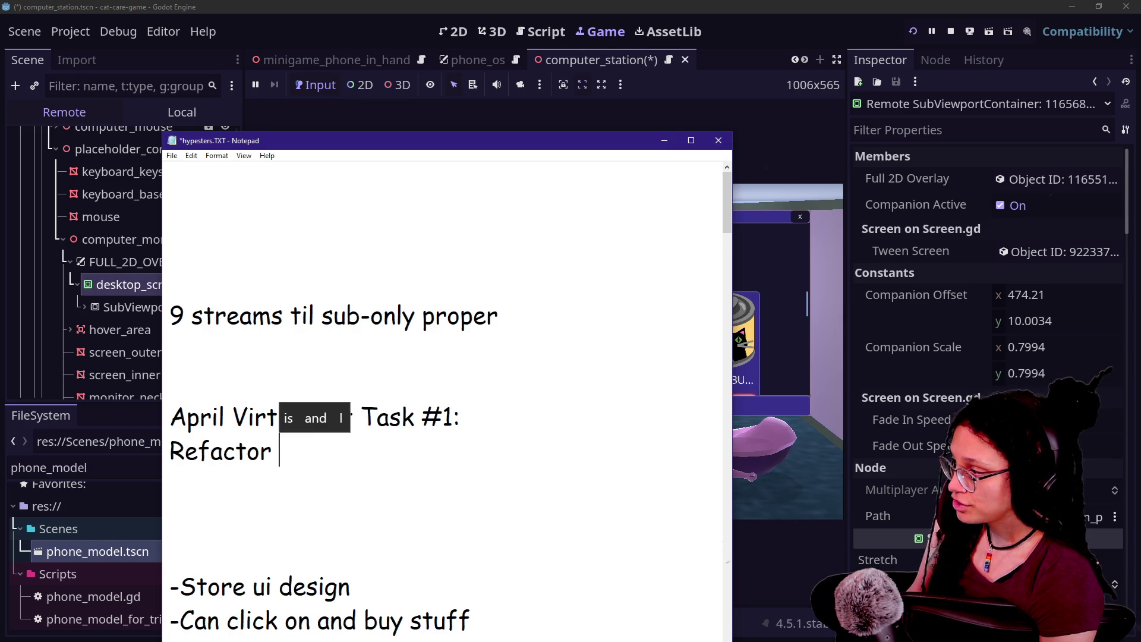
type("ManageCamera")
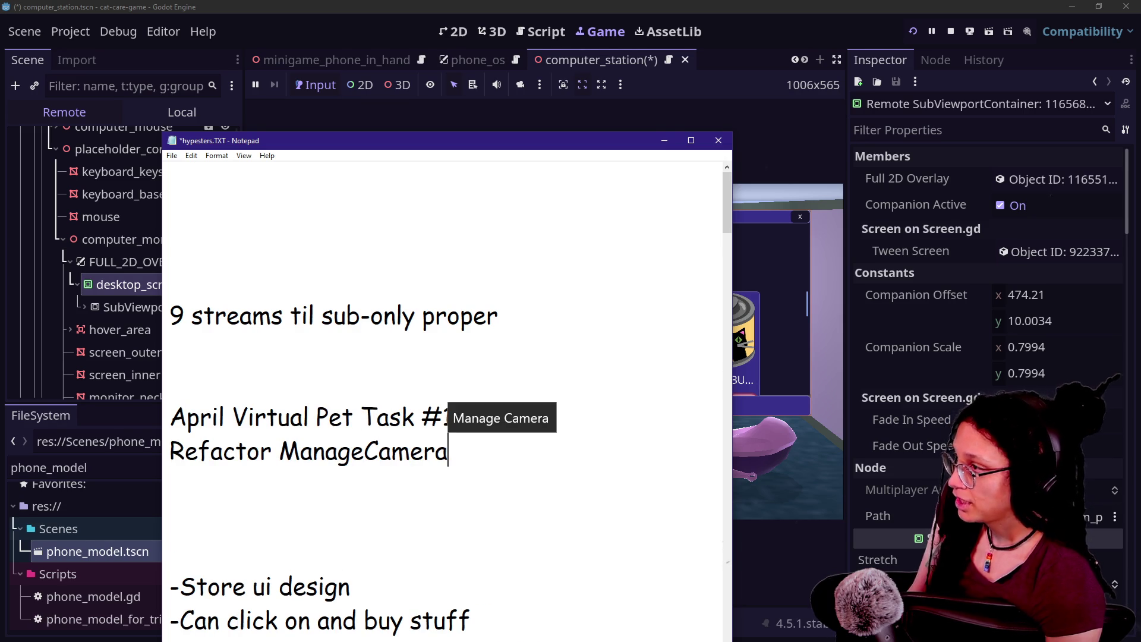
- Back in Godot's script editor, search quick-open for the ManageCamera script
left_click(584, 58)
key("alt+shift+o")
type("maange")
key("BackSpace")
key("BackSpace")
key("BackSpace")
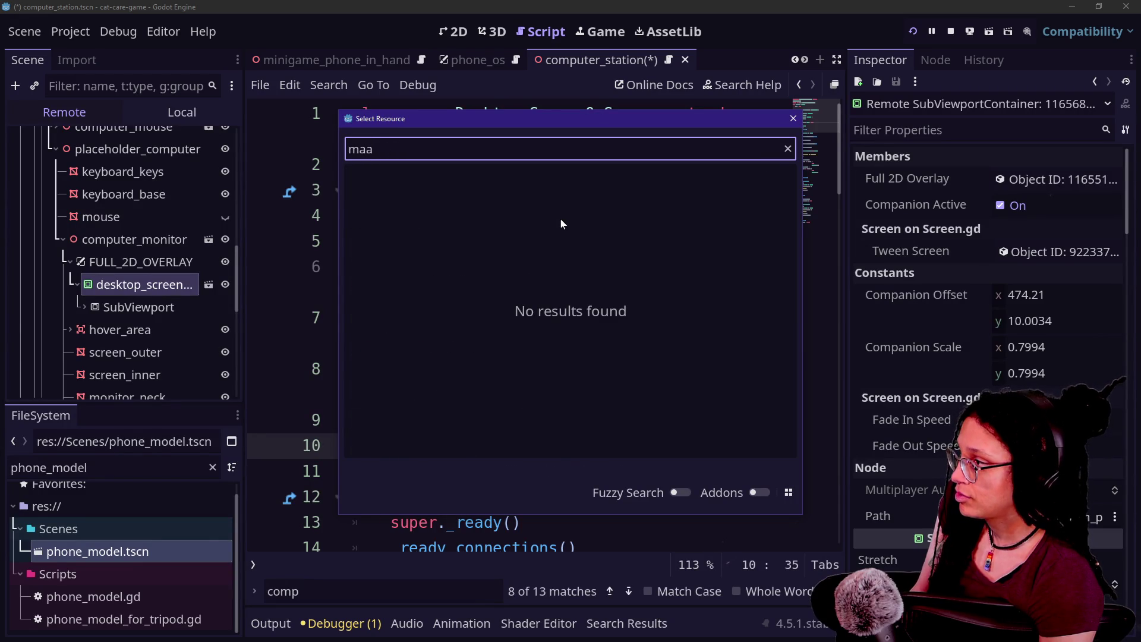
type("nage_camera")
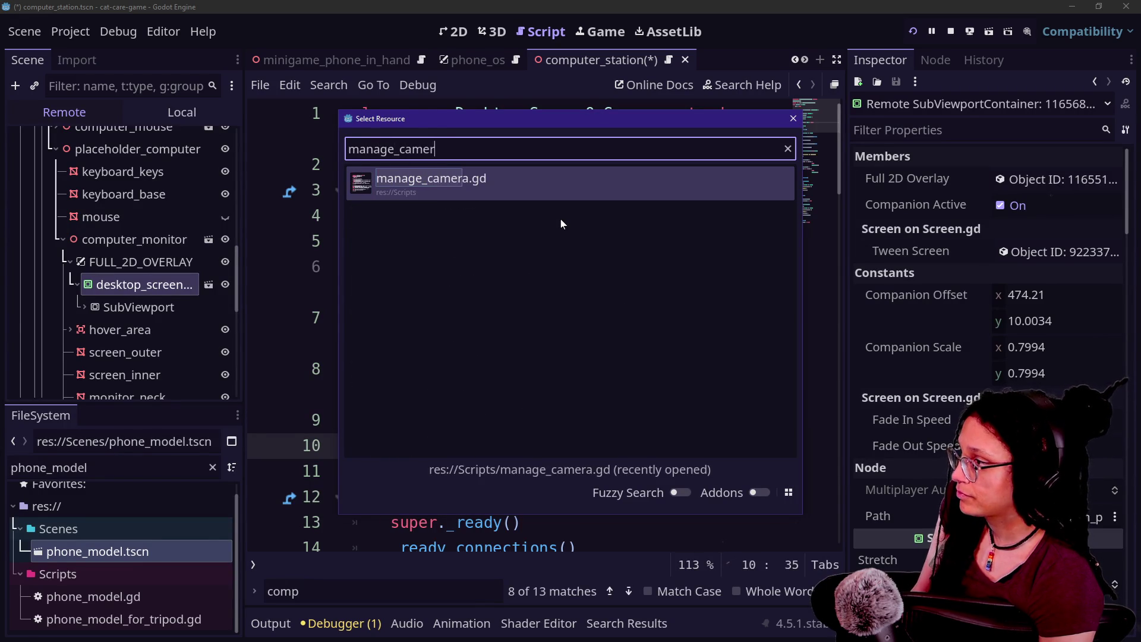
key("Return")
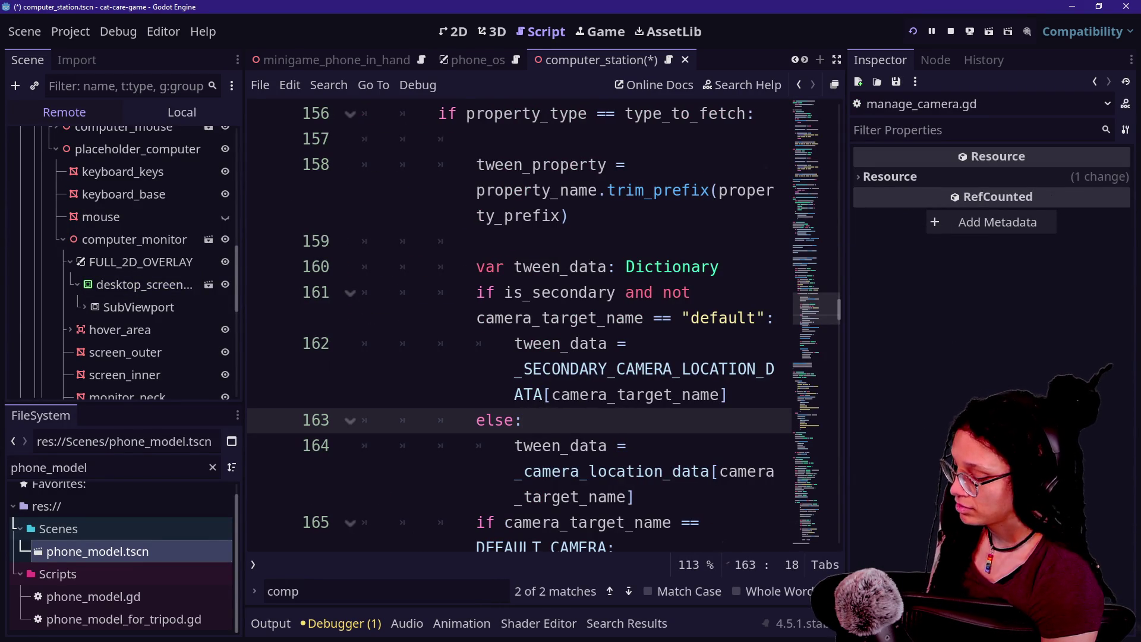
key("ctrl+shift+F11")
scroll(560, 225, "up", 20)
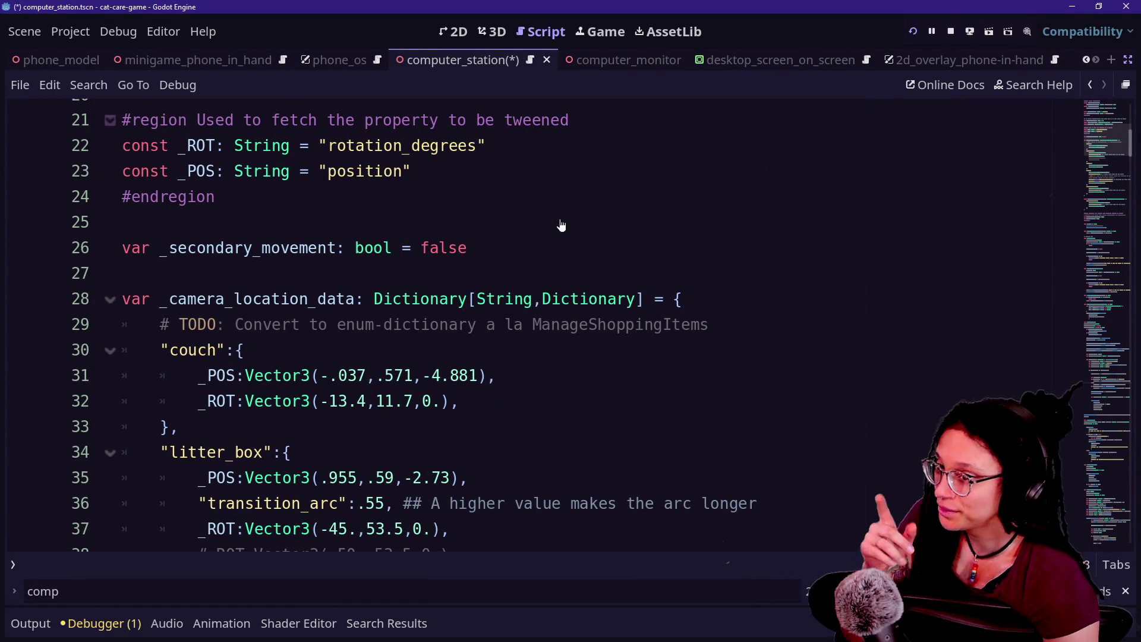
left_click(216, 196)
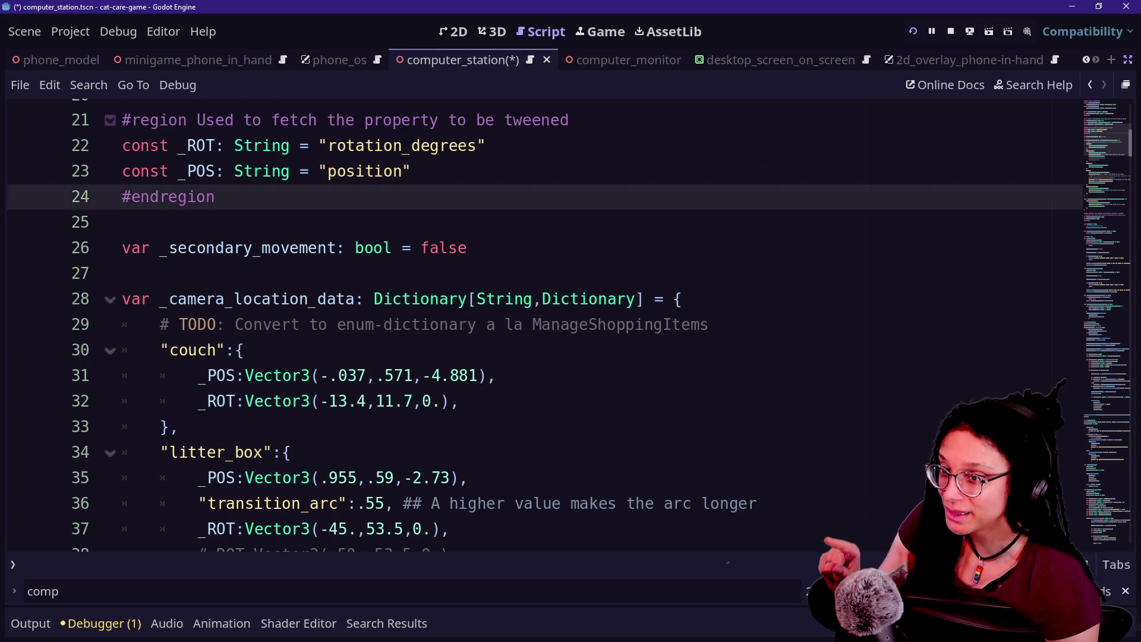
key("Down")
key("Down")
key("Down")
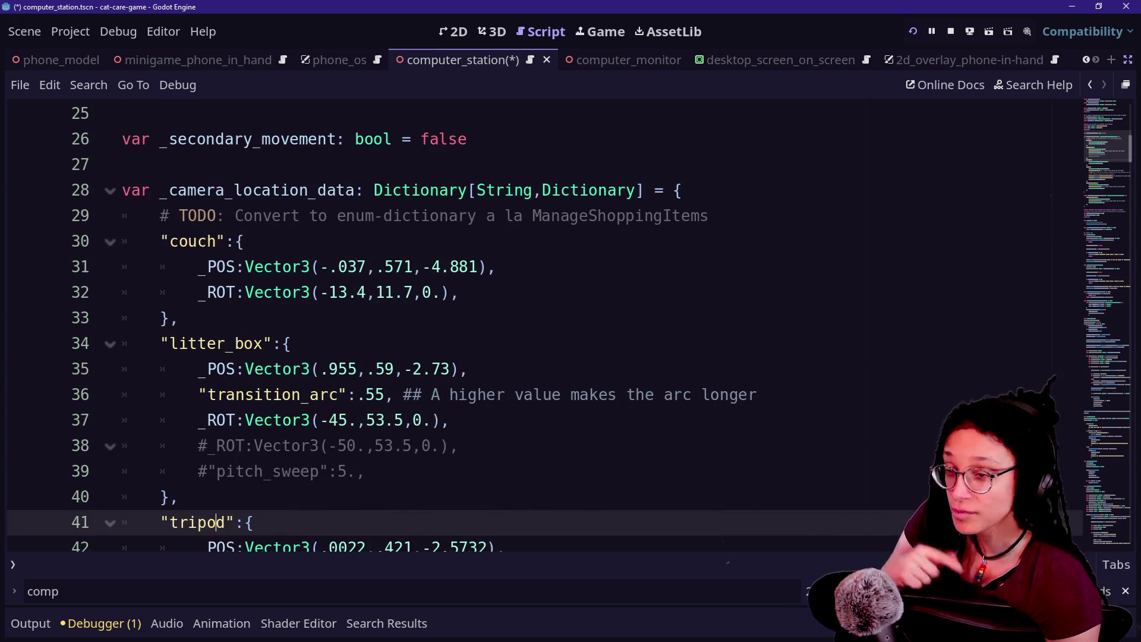
key("Down")
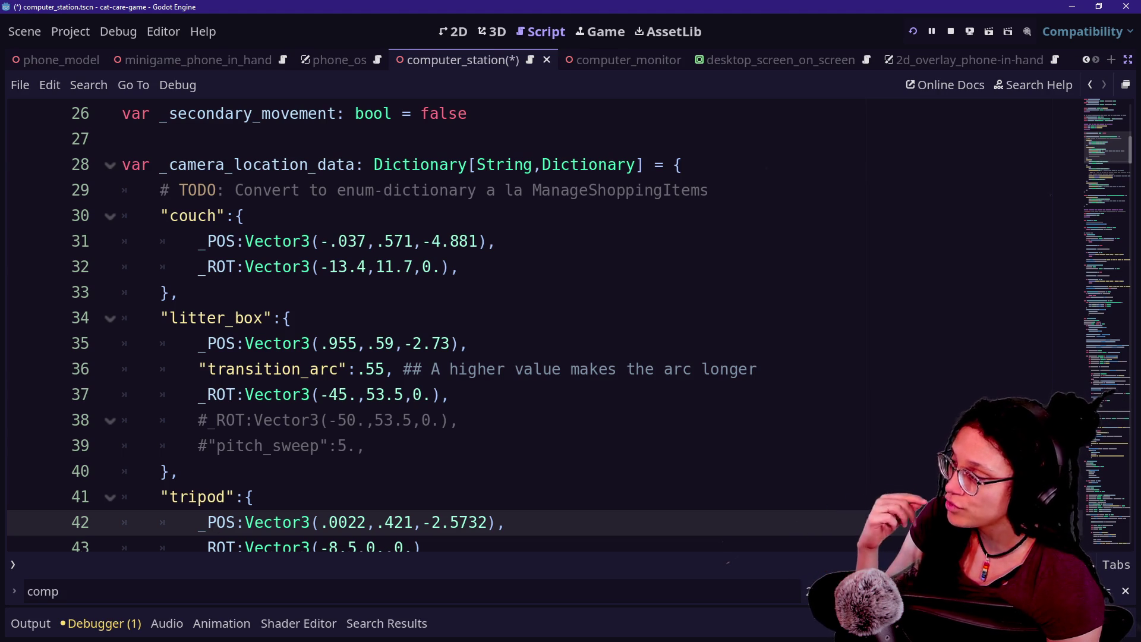
left_click_drag(161, 216, 234, 216)
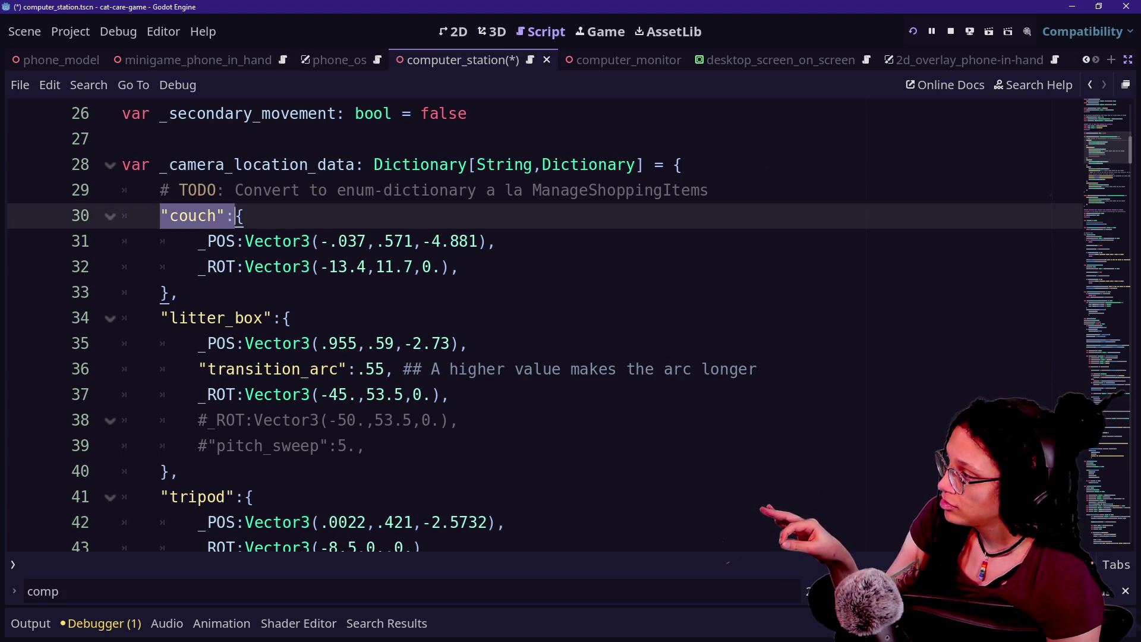
left_click_drag(161, 317, 243, 318)
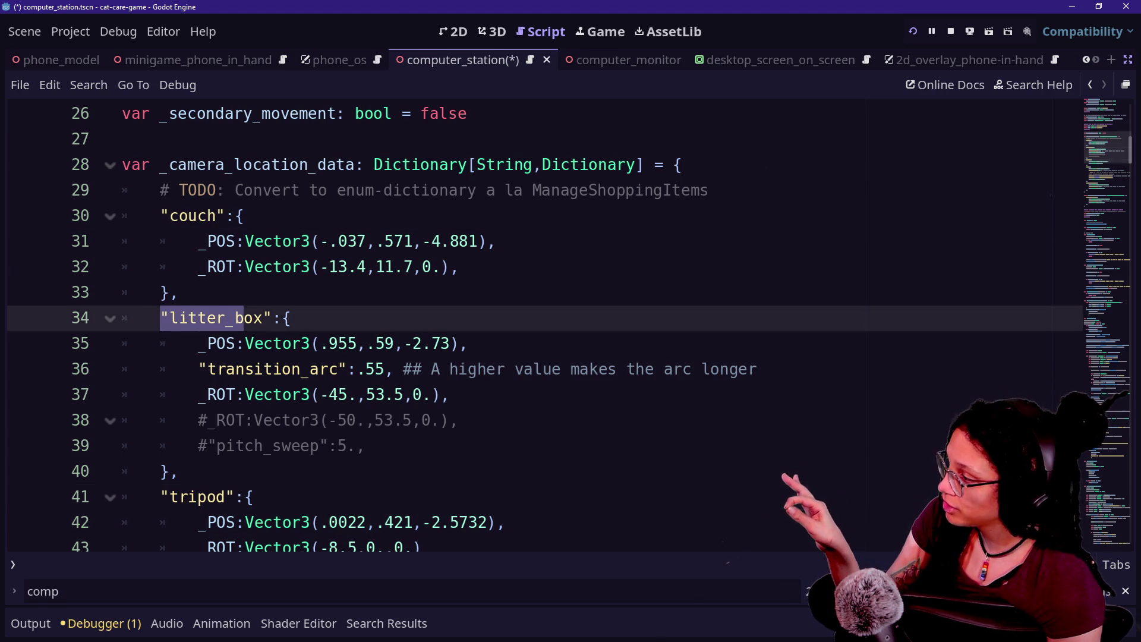
left_click_drag(161, 496, 273, 522)
scroll(273, 522, "down", 3)
left_click_drag(161, 369, 217, 369)
scroll(217, 369, "down", 4)
left_click_drag(161, 292, 319, 292)
left_click_drag(161, 496, 338, 496)
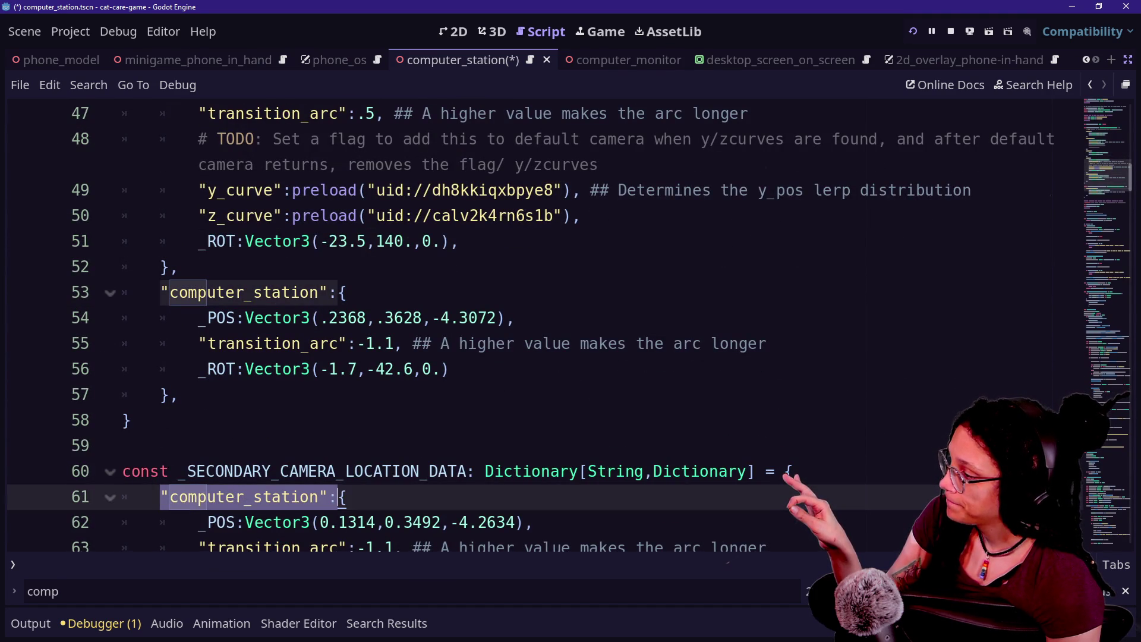
scroll(338, 496, "down", 2)
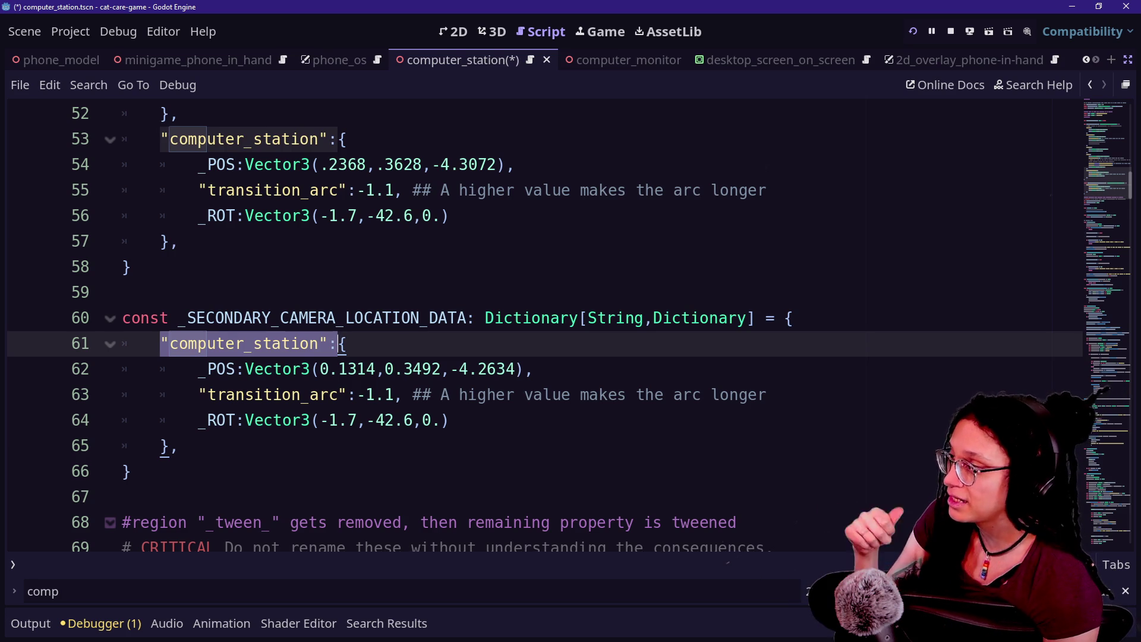
left_click(291, 369)
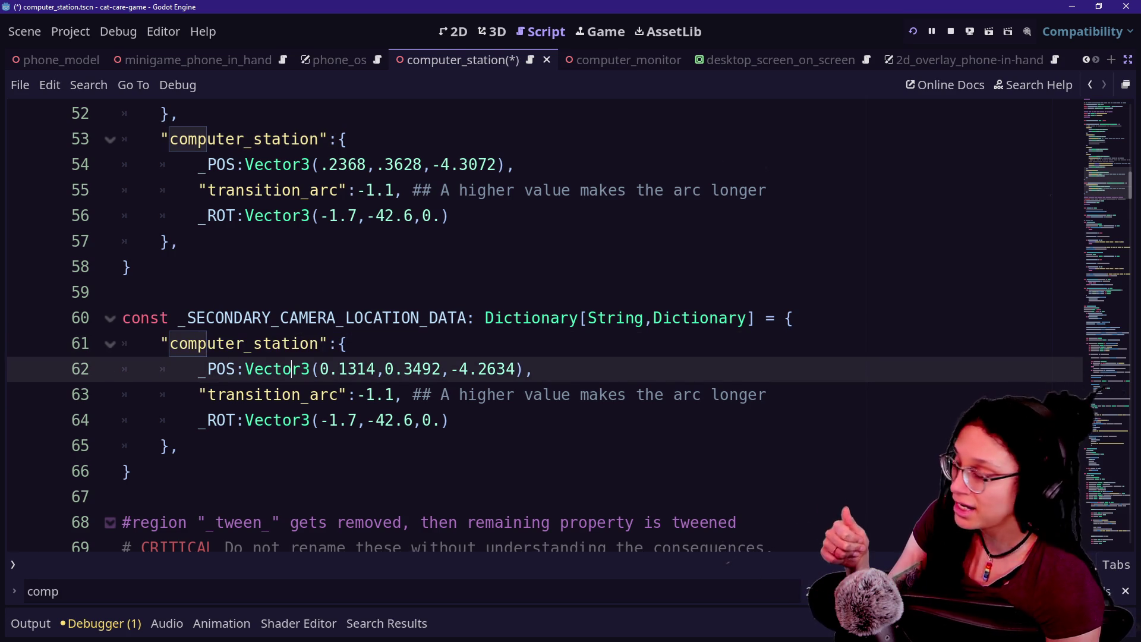
left_click_drag(160, 343, 328, 344)
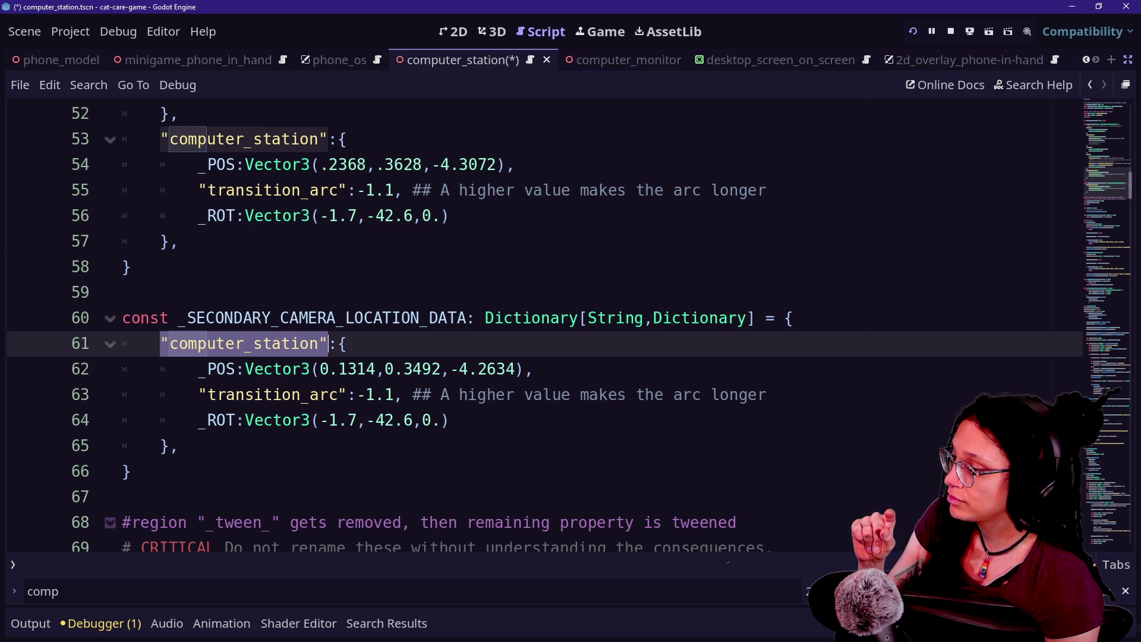
scroll(535, 326, "down", 13)
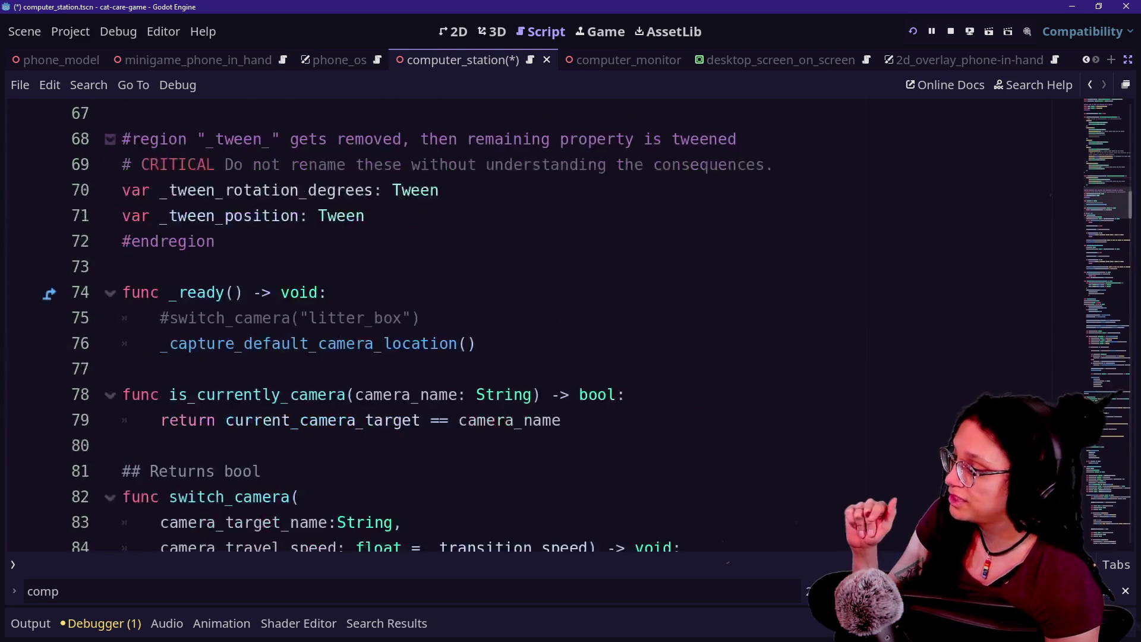
key("ctrl+f")
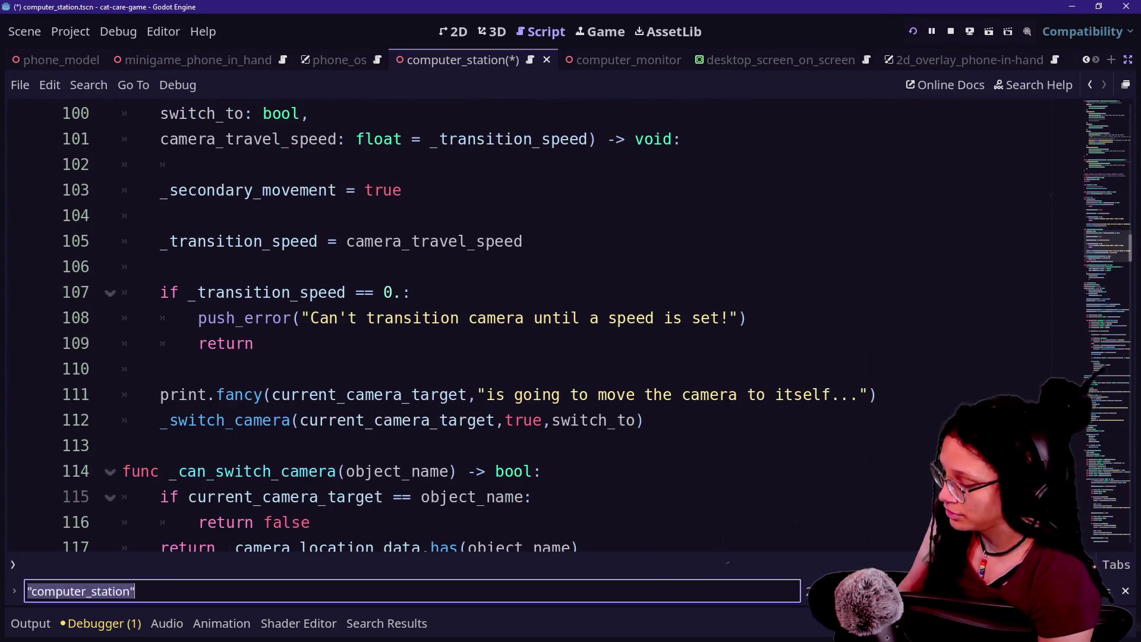
type("\"def")
left_click(509, 318)
mouse_move(404, 317)
left_mouse_down()
mouse_move(751, 318)
mouse_move(498, 318)
left_mouse_up()
left_click(750, 318)
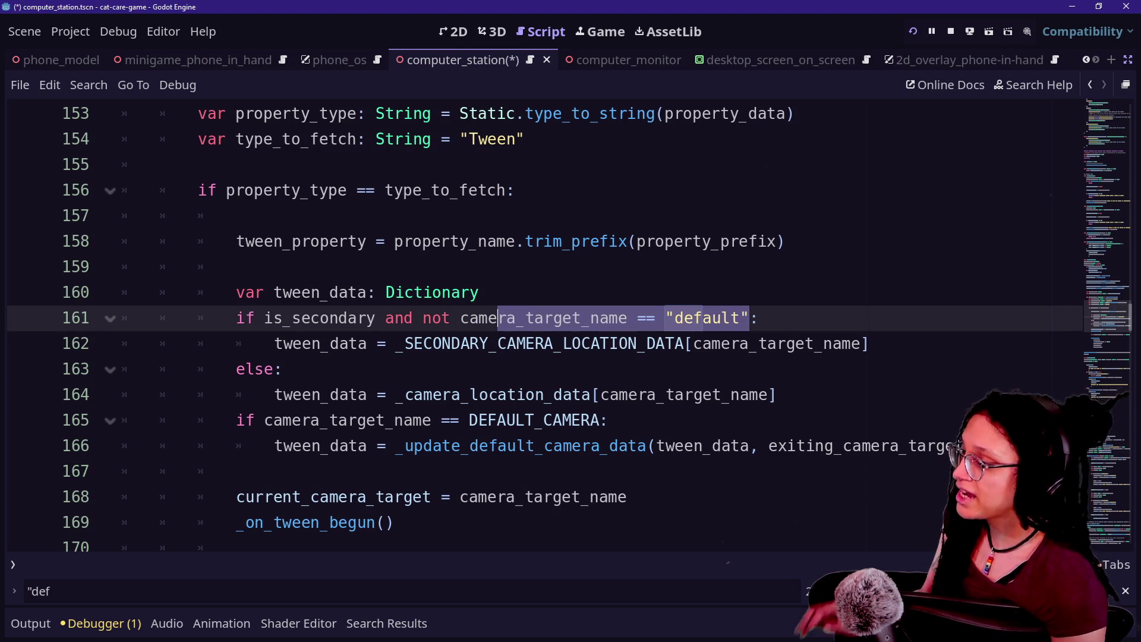
left_click(498, 318)
mouse_move(498, 318)
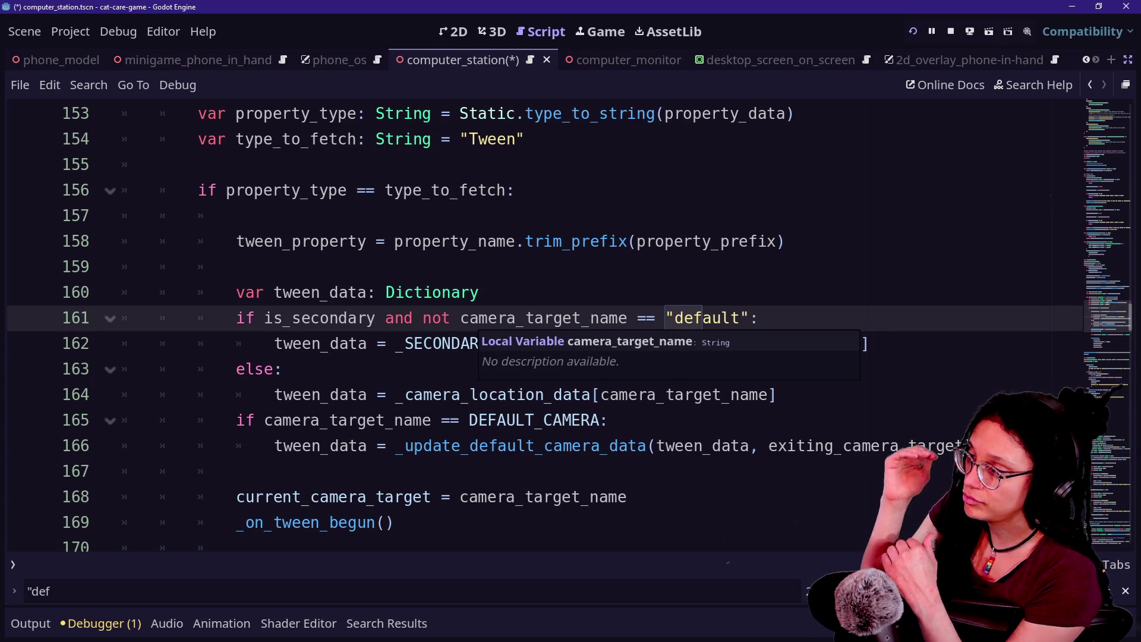
scroll(498, 317, "up", 20)
scroll(498, 318, "up", 2)
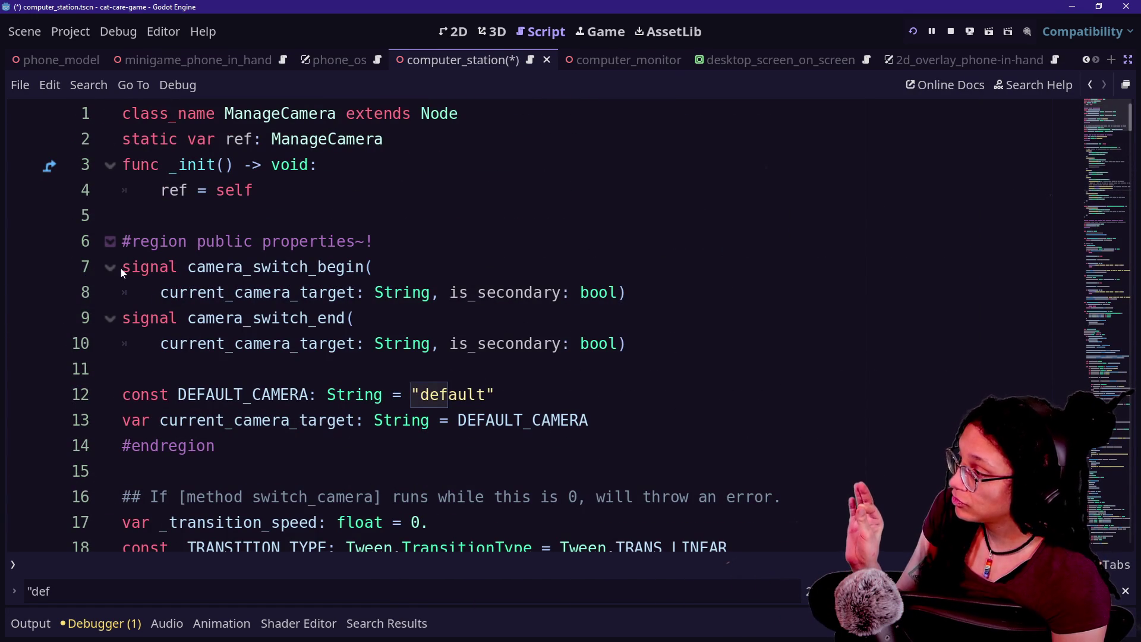
mouse_move(626, 344)
left_mouse_down()
mouse_move(122, 267)
mouse_move(625, 343)
mouse_move(122, 242)
left_mouse_up()
left_click(142, 267)
left_click_drag(355, 318, 372, 267)
left_click(627, 343)
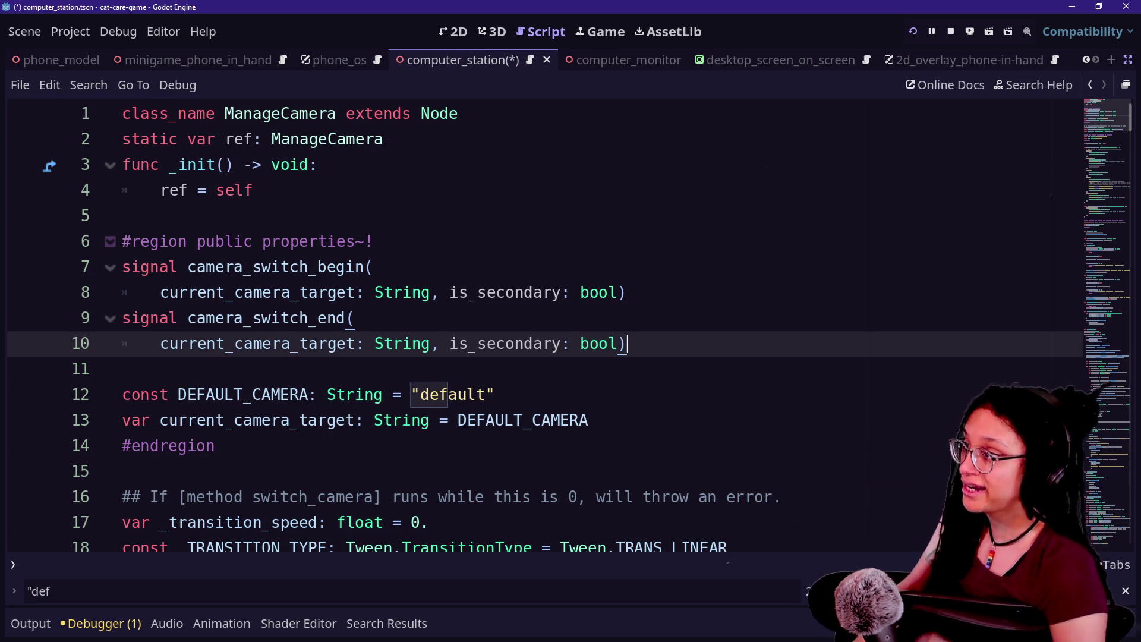
- Toggle distraction-free mode and switch between the ManageCamera script and the running game, ending on the game
left_click(608, 30)
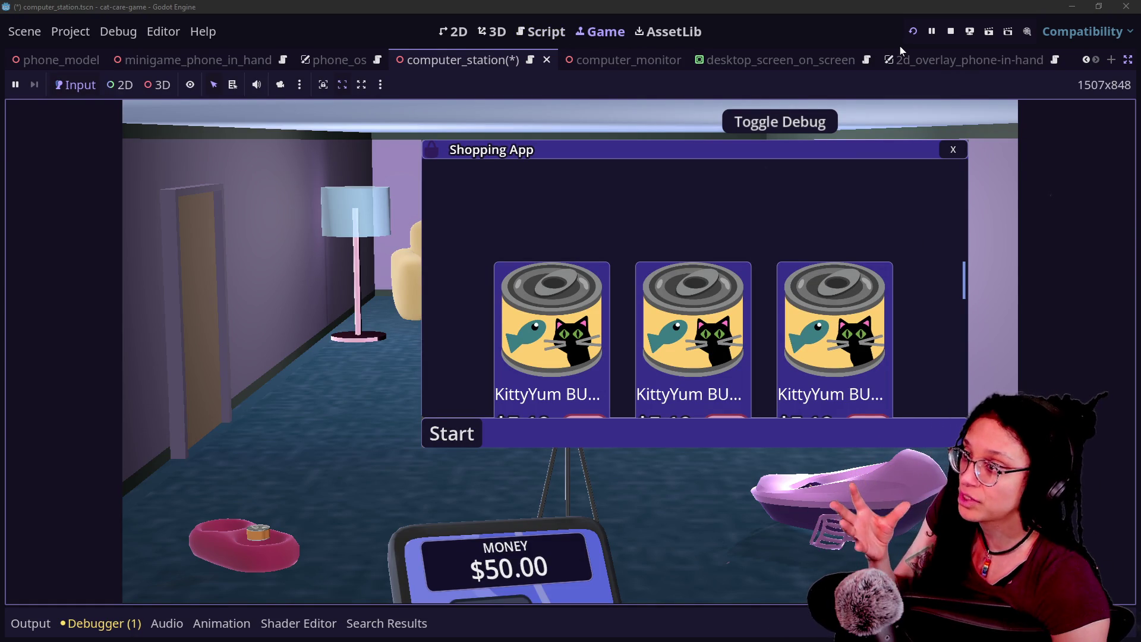
left_click(1126, 63)
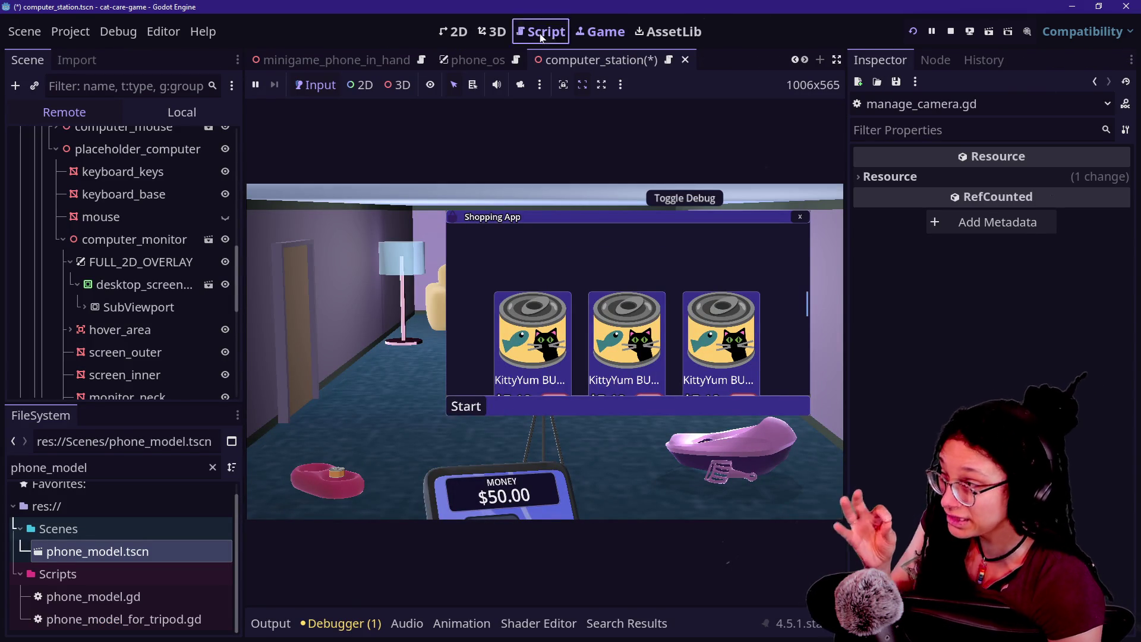
left_click(542, 36)
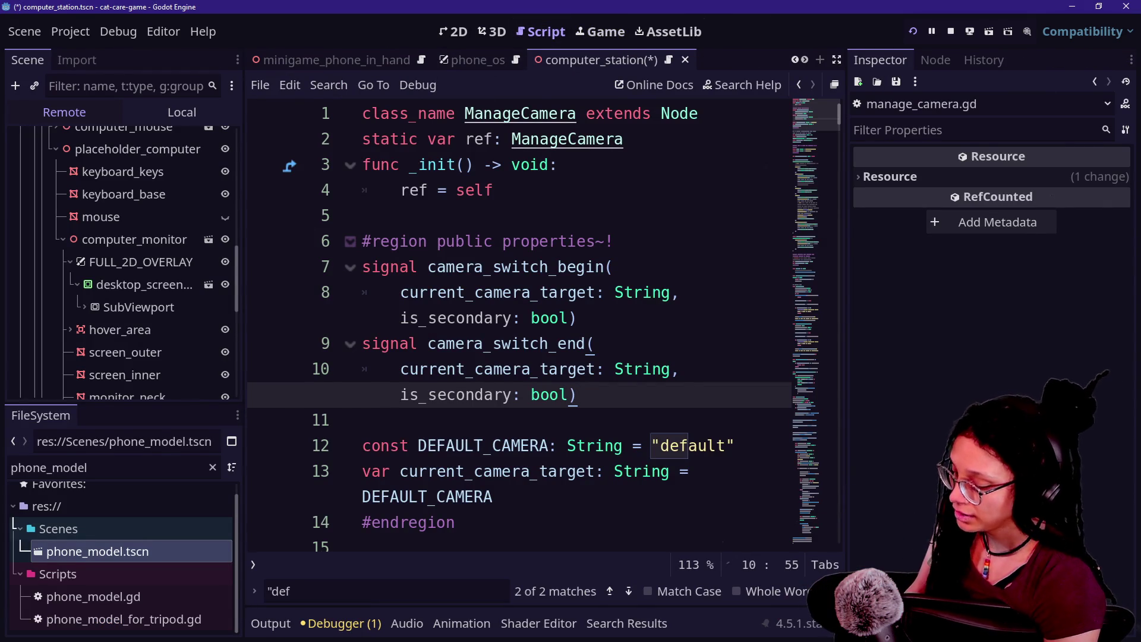
key("ctrl+shift+F11")
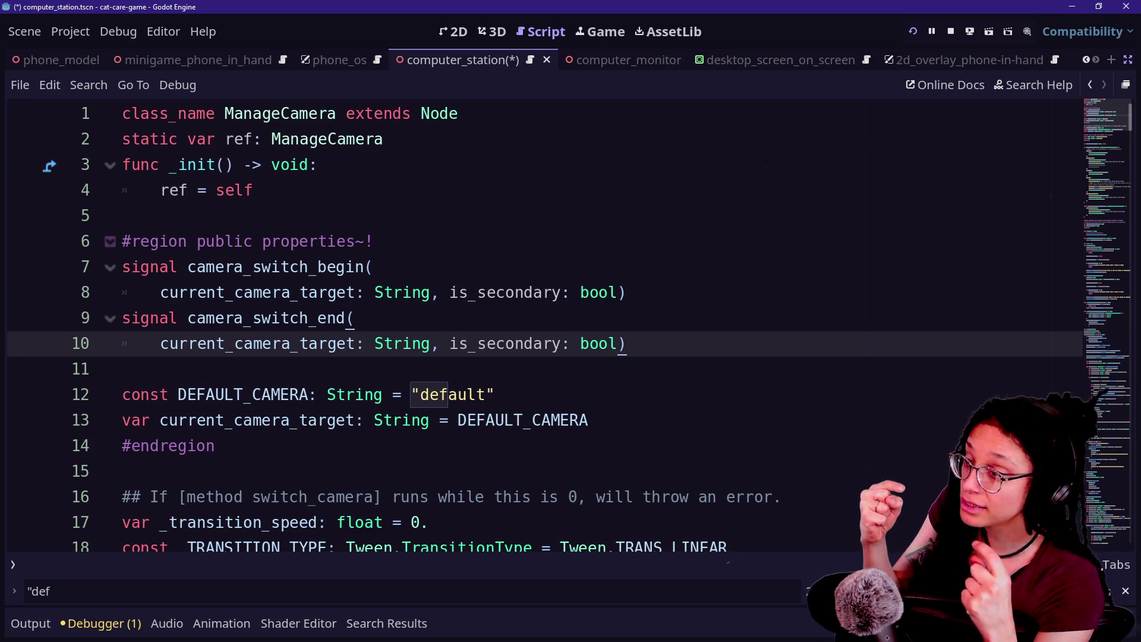
left_click(600, 31)
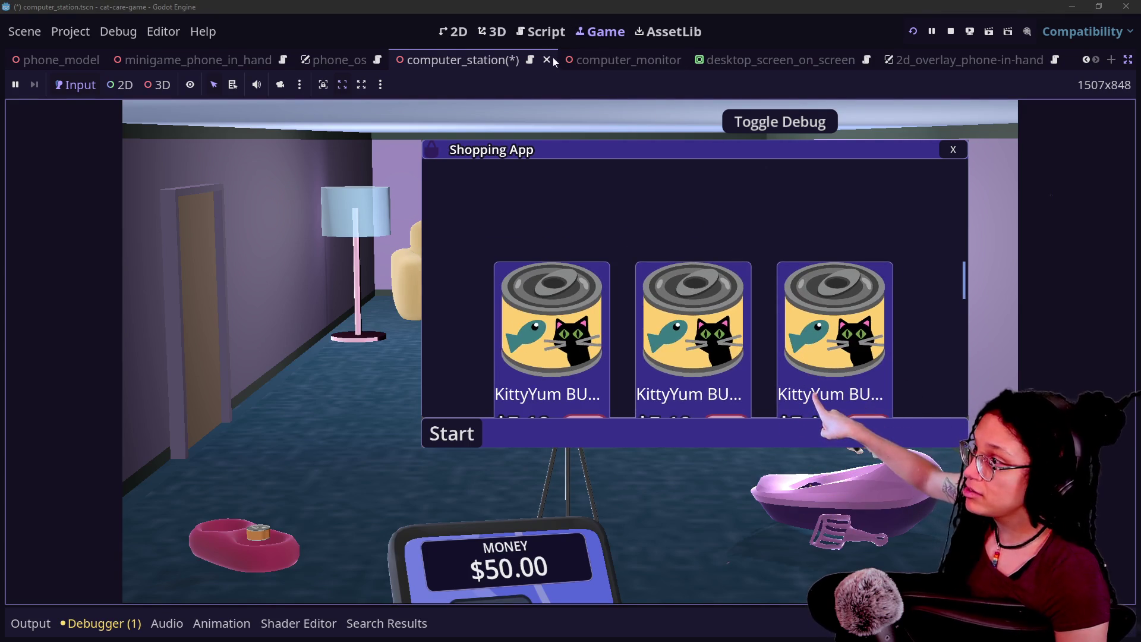
left_click(541, 32)
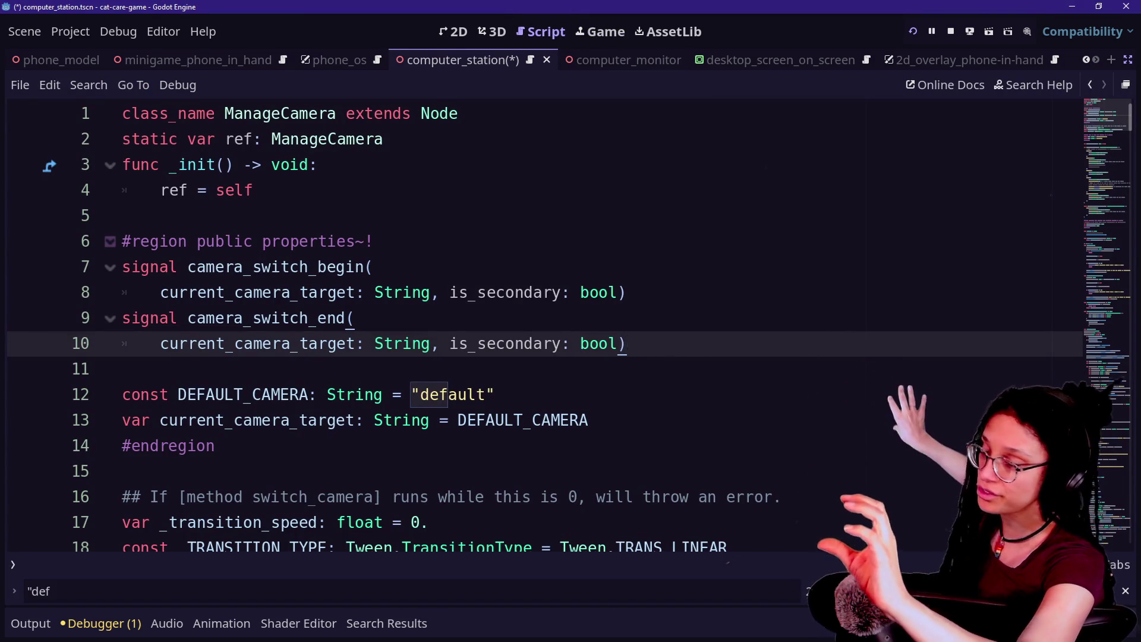
left_click(600, 34)
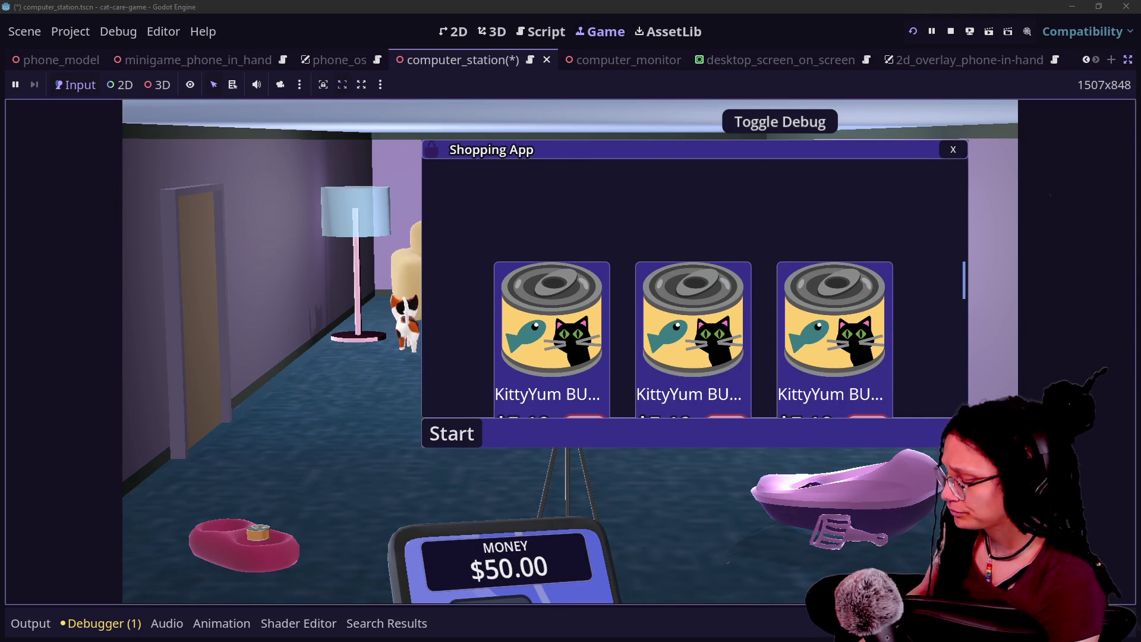
key("alt+Tab")
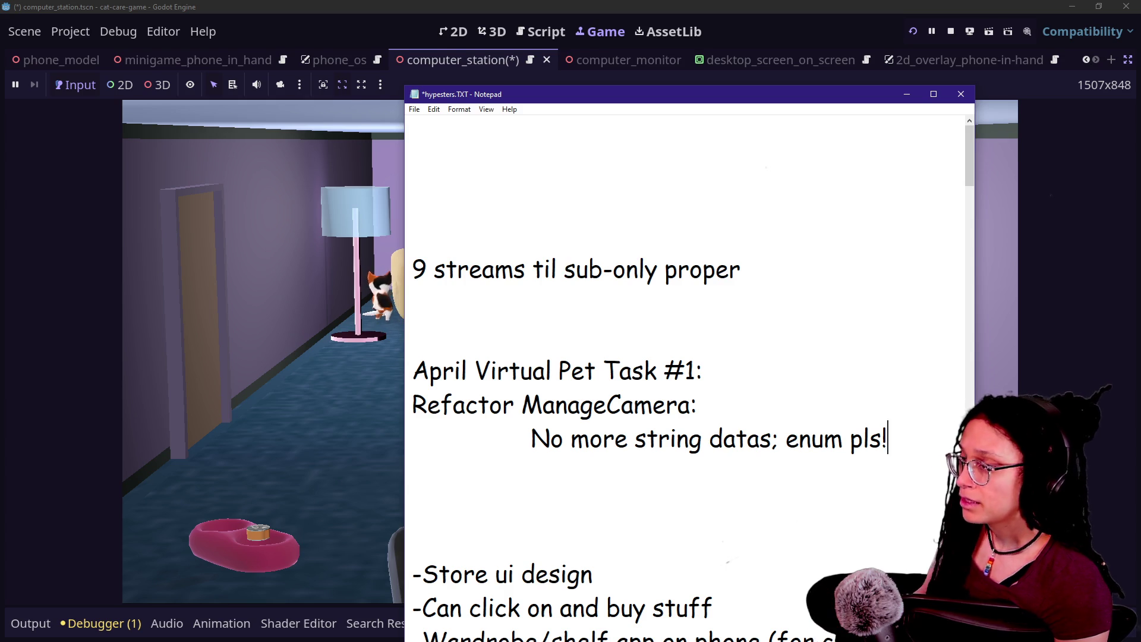
- Add 'No more camera_switch signals!' below the enum note, then return to the ManageCamera script
type("r")
key("BackSpace")
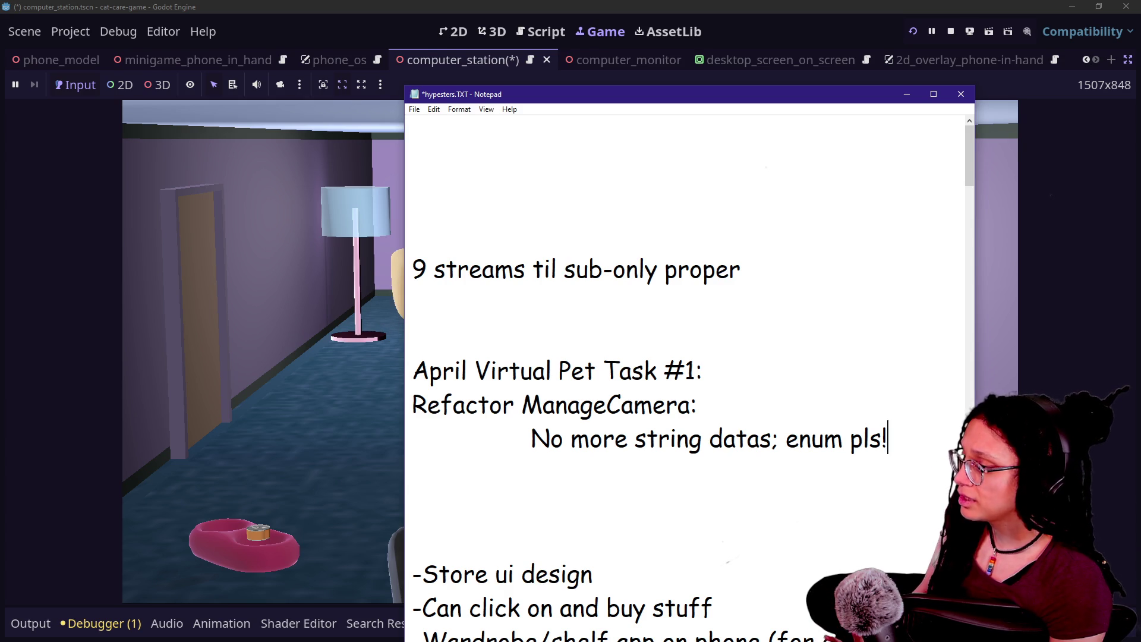
key("Return")
type("No more ")
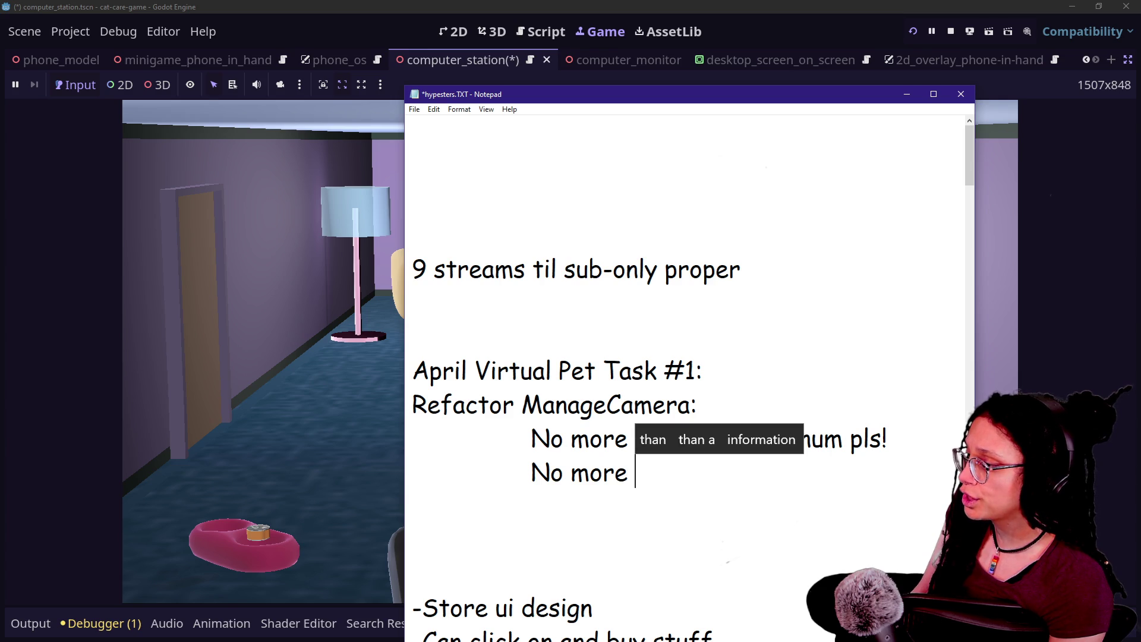
type("camera_switchs")
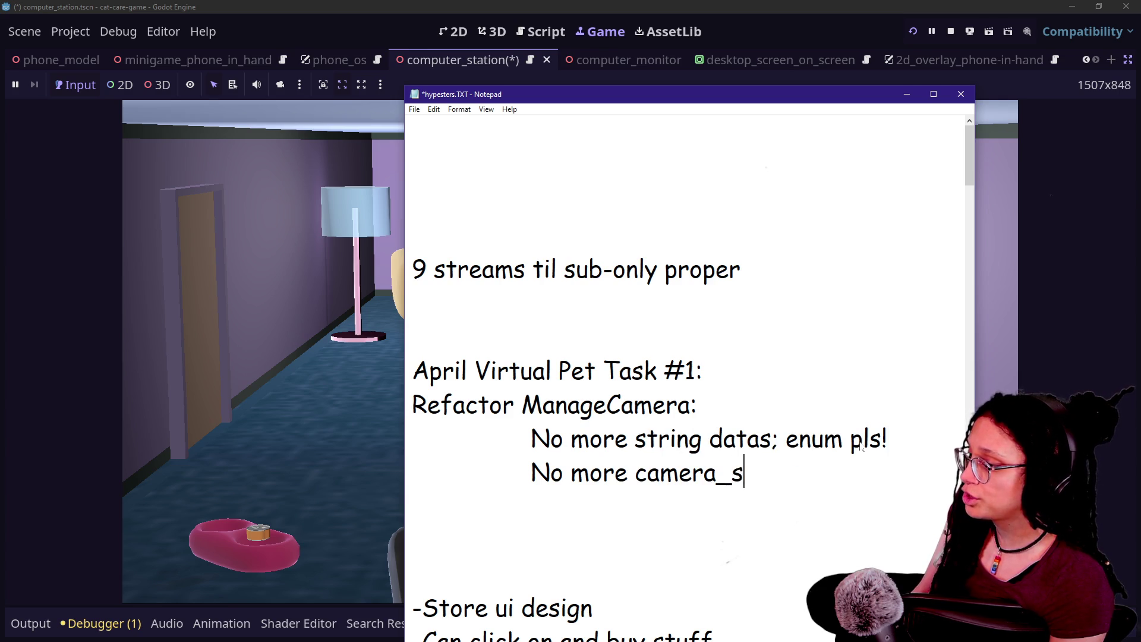
key("BackSpace")
type("signals!")
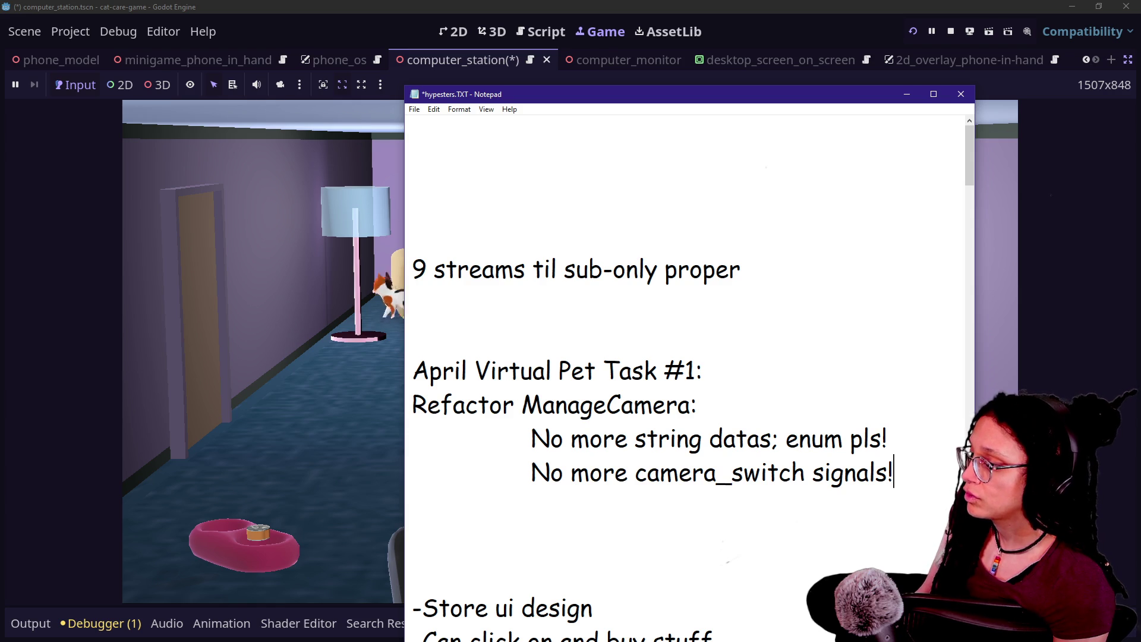
key("alt+Tab")
left_click(541, 32)
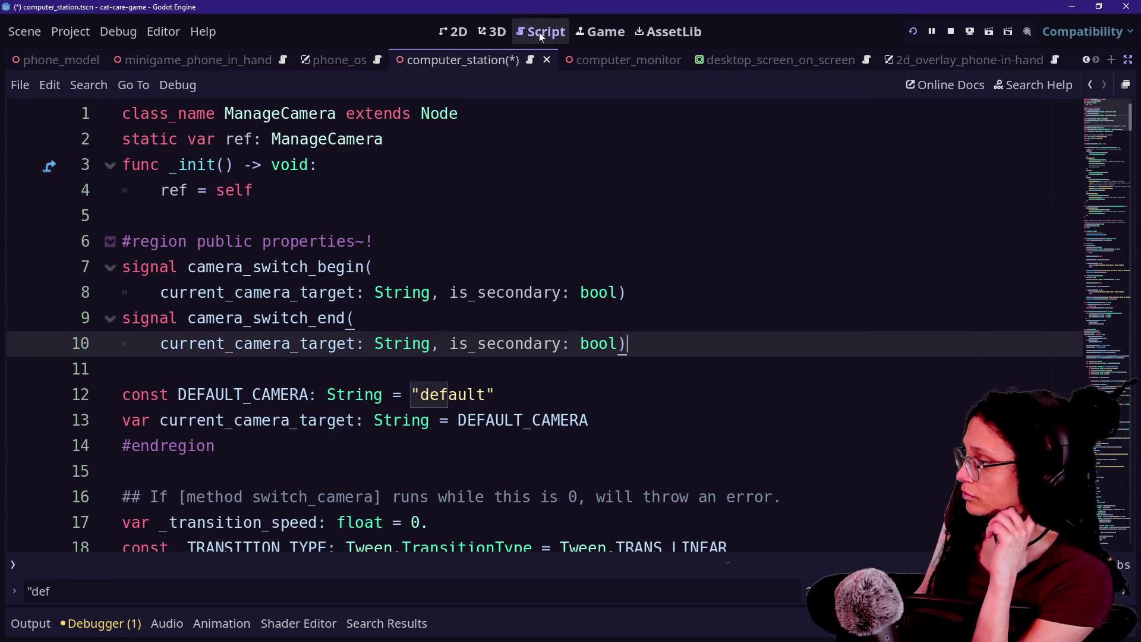
- Add the task 'Implement a base event system!' and start an indented note line beneath it
key("alt+Tab")
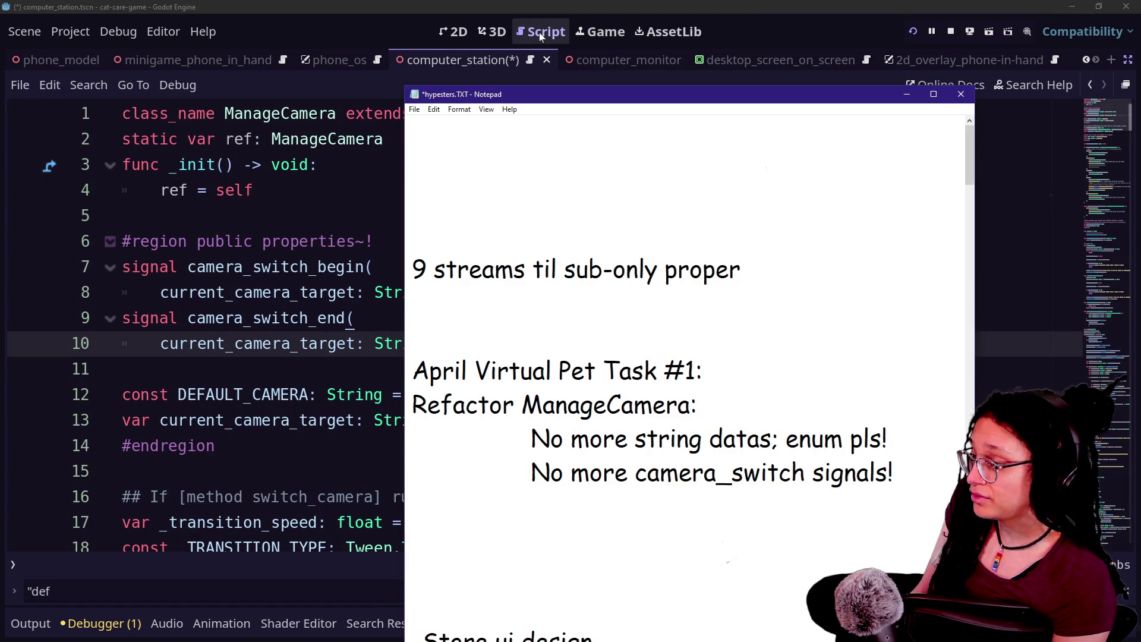
type("Implement a ")
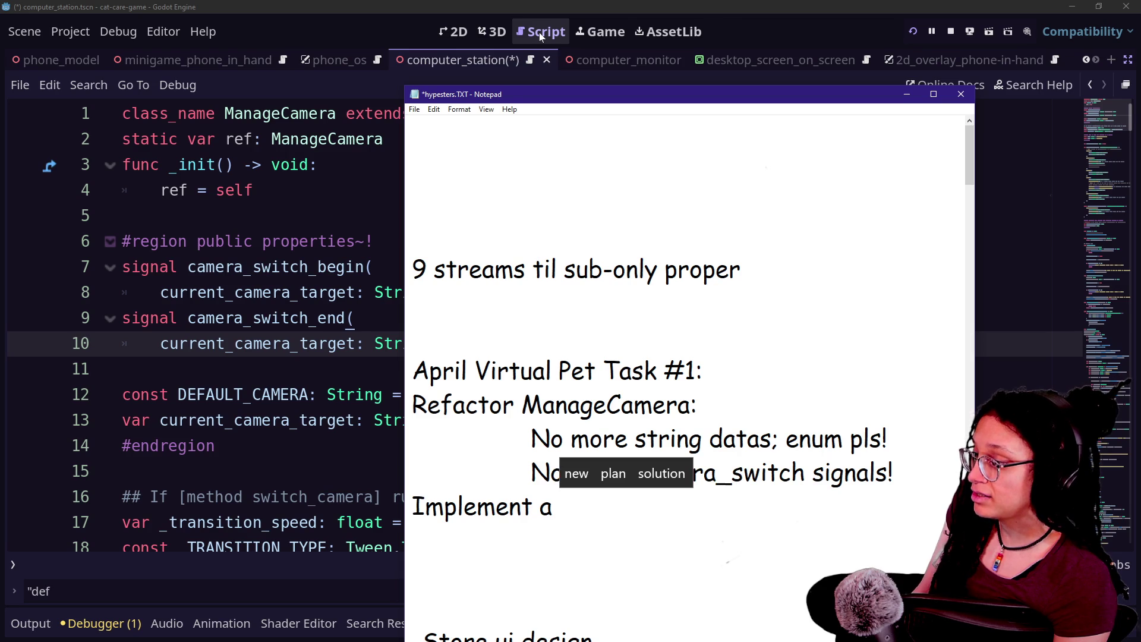
type("top")
key("BackSpace")
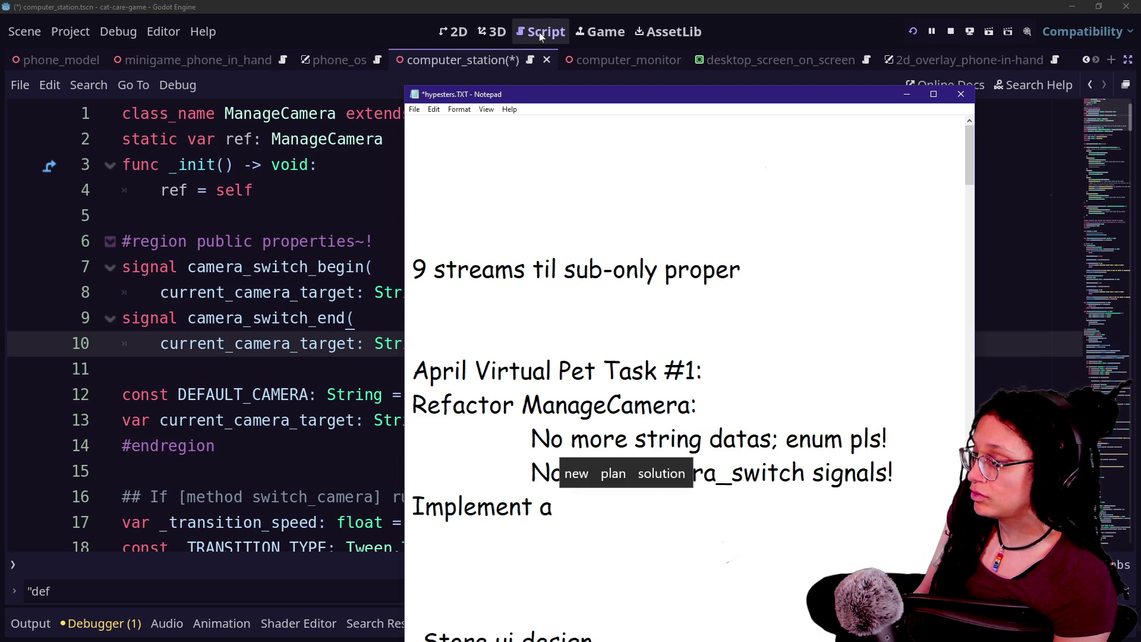
type("ase")
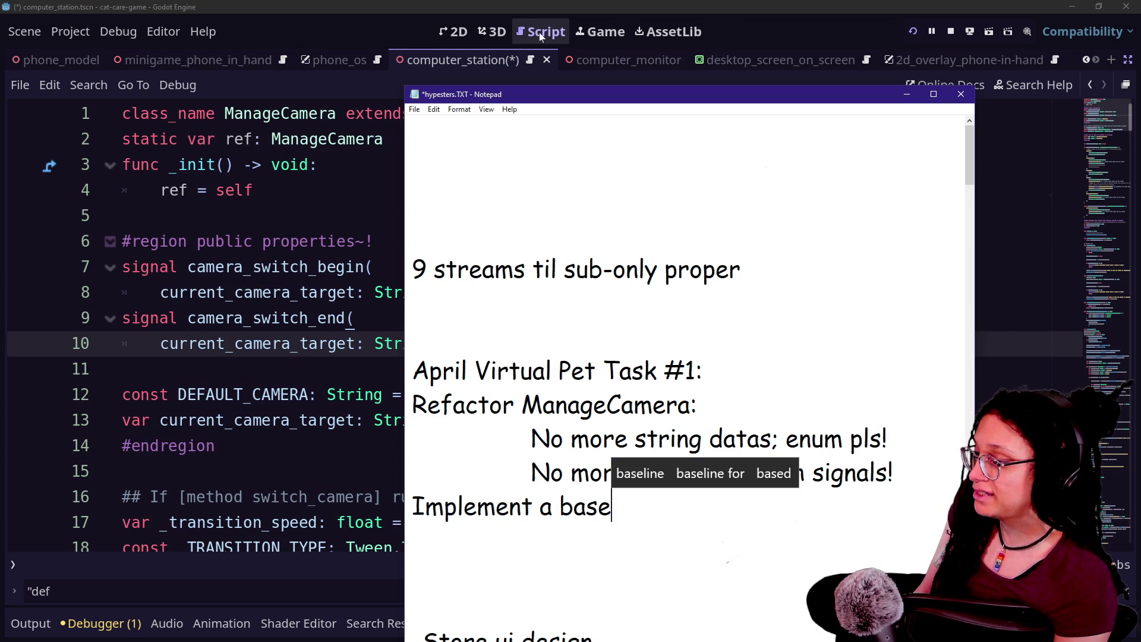
type(" event sus")
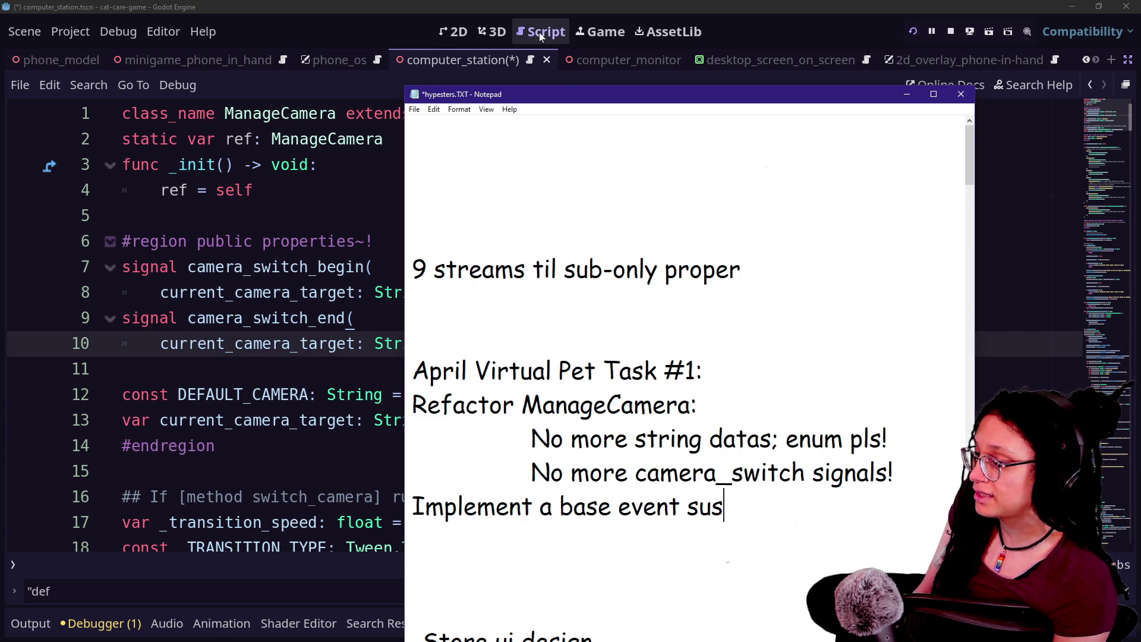
key("BackSpace")
key("BackSpace")
type("ystem!")
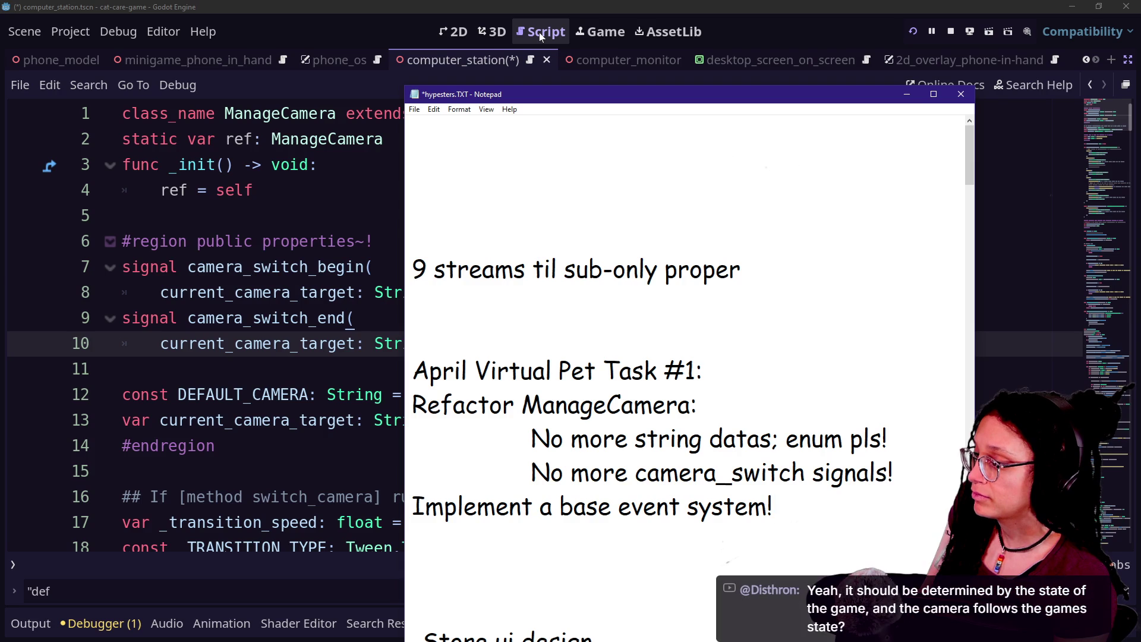
key("Return")
key("Tab")
key("Tab")
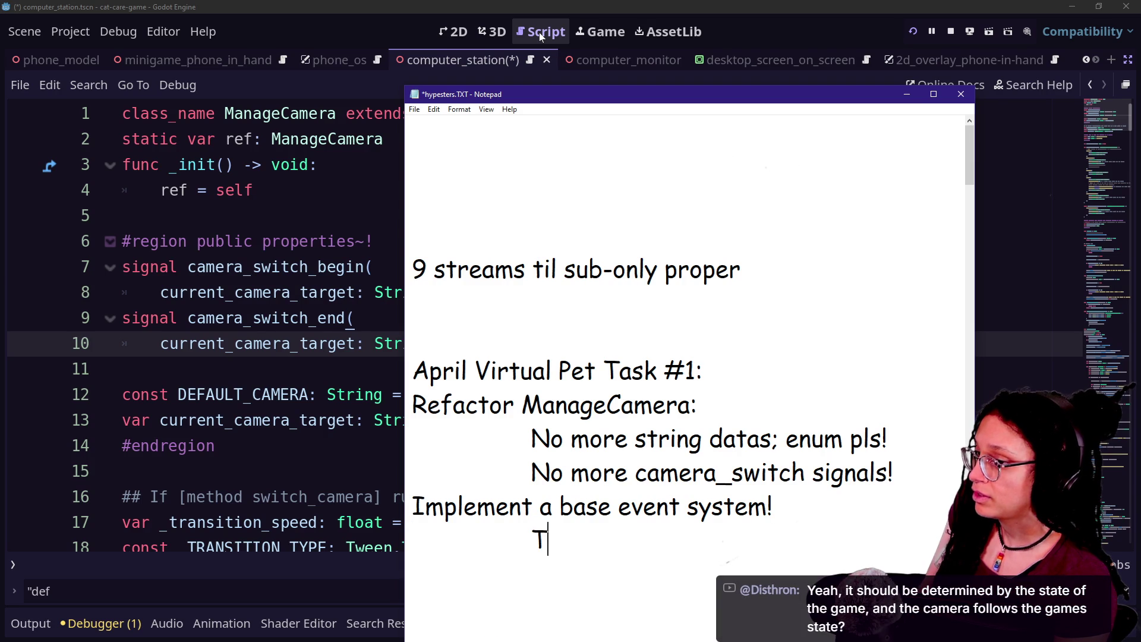
type("hat")
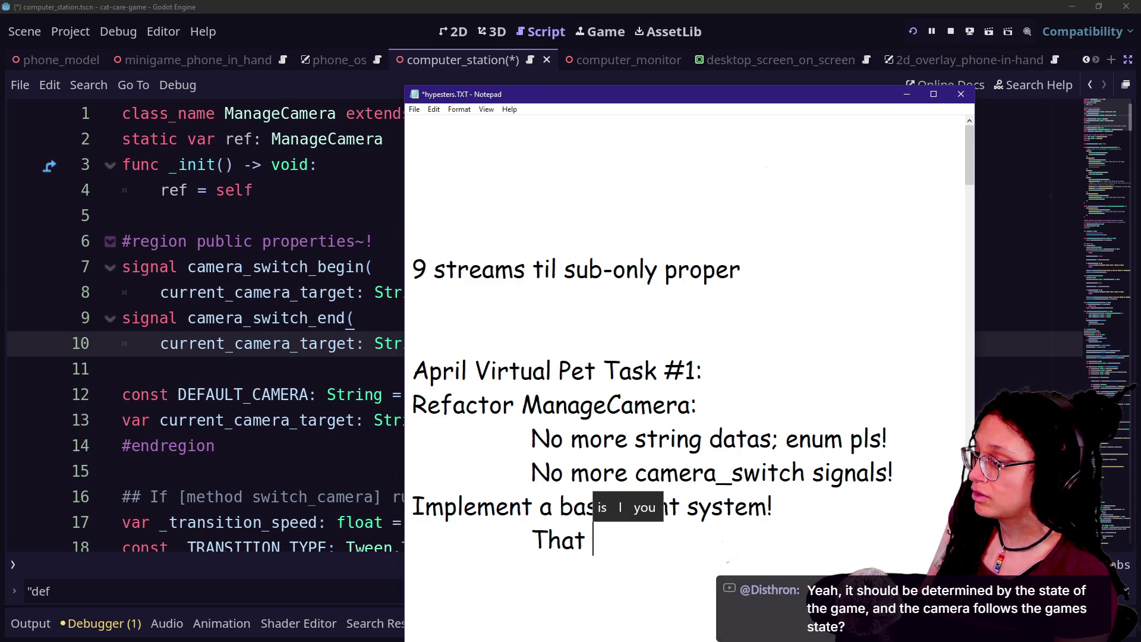
- Reword the task to 'Implement/Expand a/the base event system!'
left_click(585, 370)
mouse_move(772, 506)
left_mouse_down()
mouse_move(426, 506)
mouse_move(772, 507)
mouse_move(425, 506)
mouse_move(541, 506)
left_mouse_up()
left_click(773, 507)
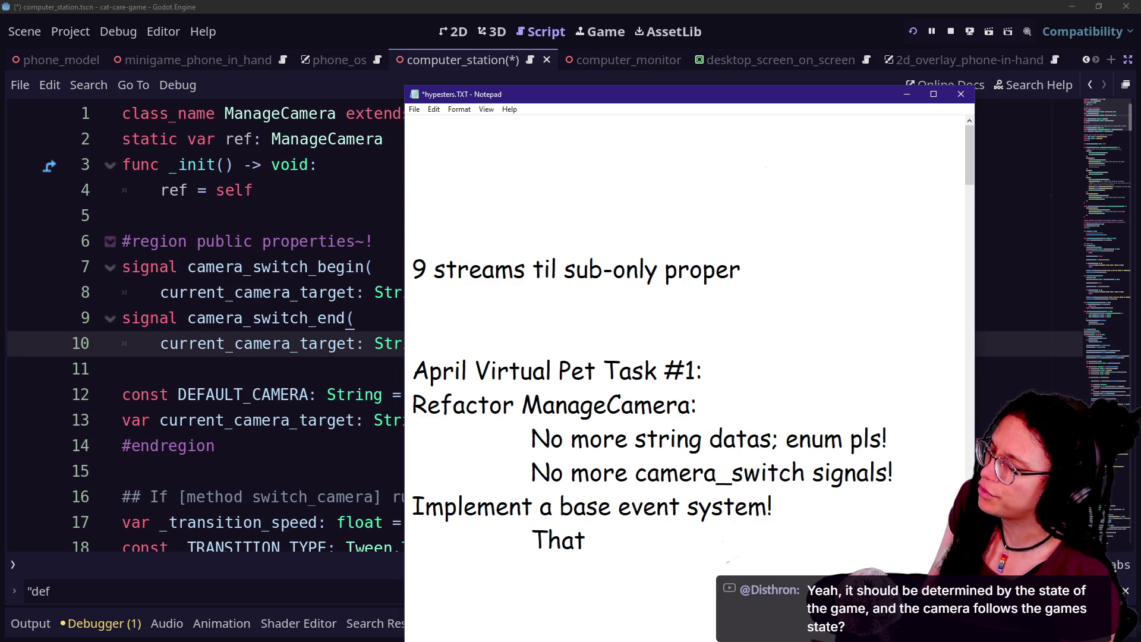
type("/")
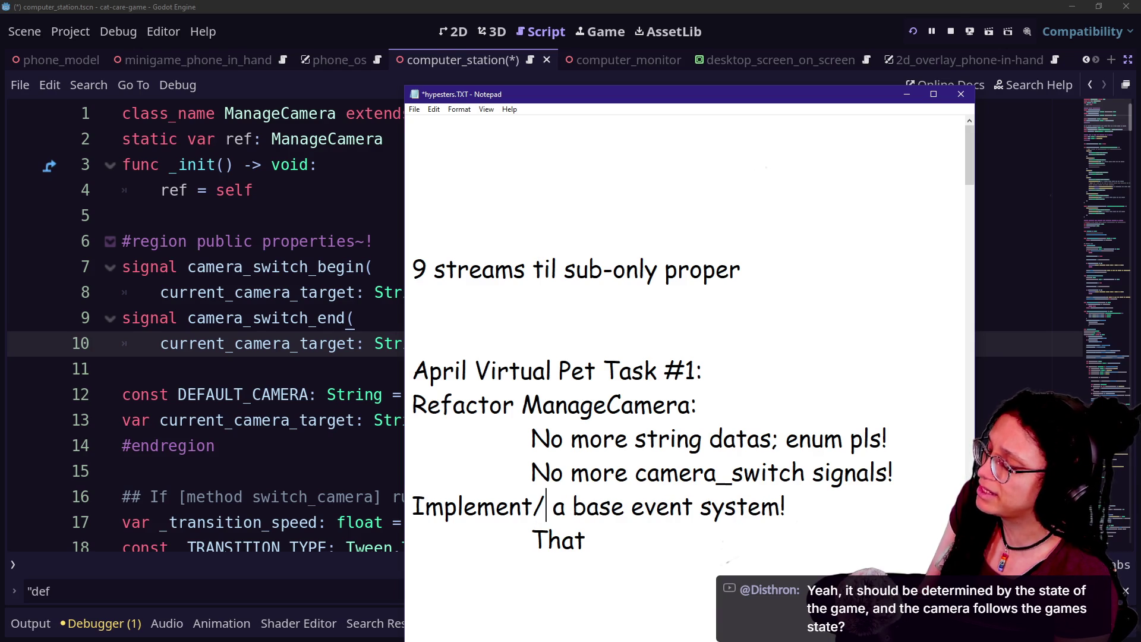
type("Expand")
key("Right")
key("Right")
type("/the")
- Write the indented note 'It will replace camera_switch signals' and return to Godot
left_click(592, 539)
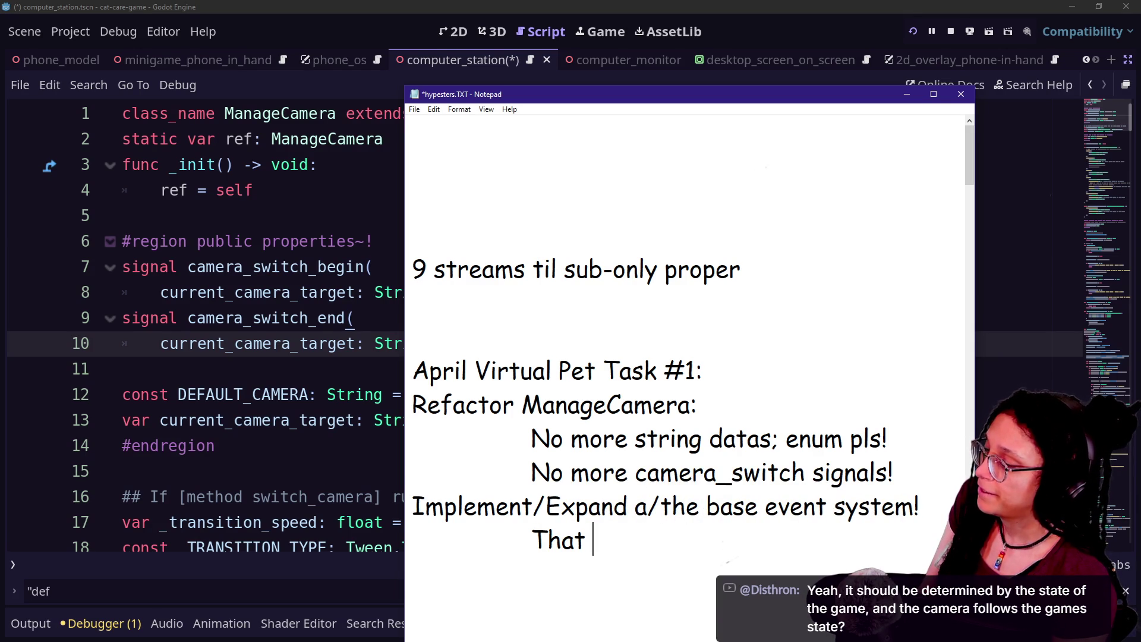
key("BackSpace")
key("BackSpace")
type("t ")
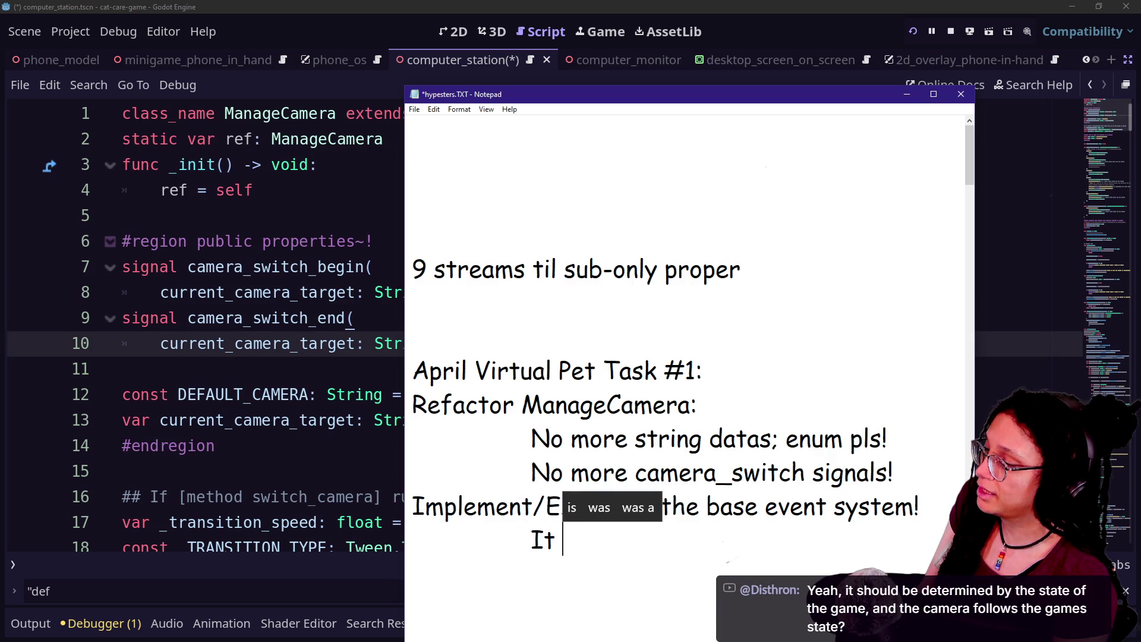
type(" will replace camera_switch signals")
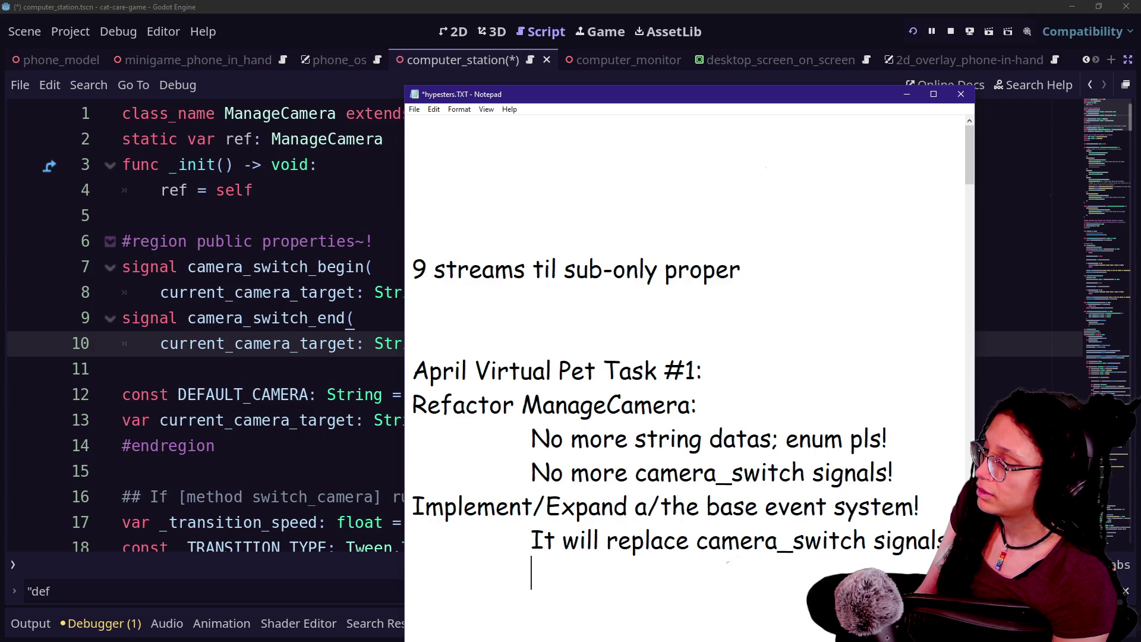
type("by managem")
key("BackSpace")
key("BackSpace")
type("in")
key("BackSpace")
key("BackSpace")
key("BackSpace")
key("alt+Tab")
key("alt+Tab")
key("alt+Tab")
key("alt+Tab")
key("alt+Tab")
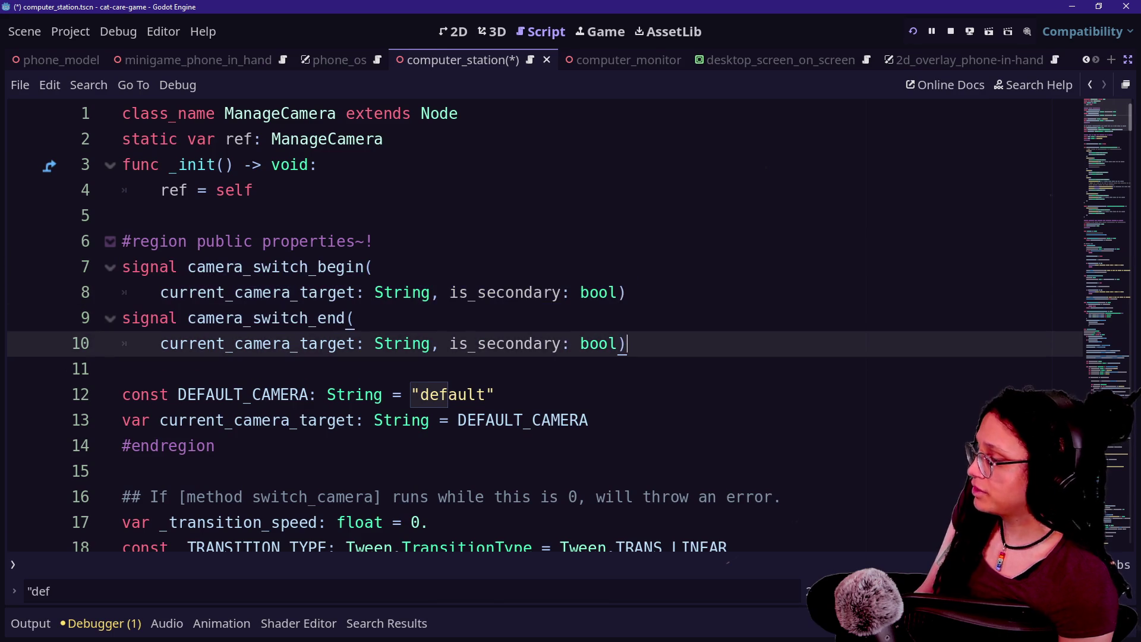
- Open desktop_screen_on_screen.gd by searching 'desktop' in the quick file finder
key("alt+Tab")
key("alt+Tab")
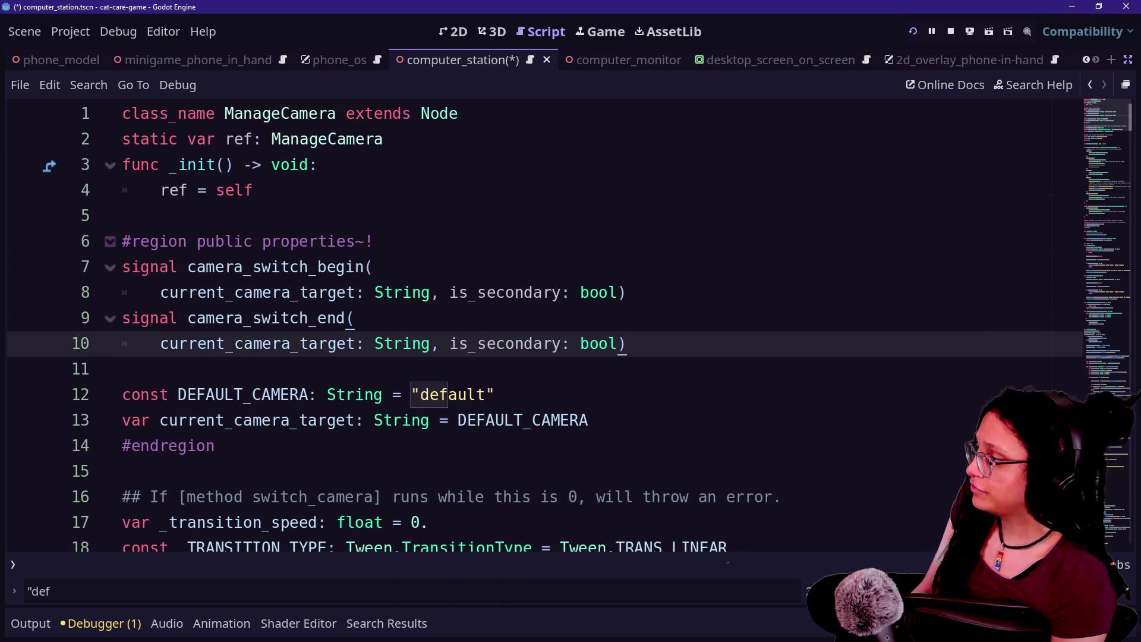
key("ctrl+alt+o")
key("Down")
key("Down")
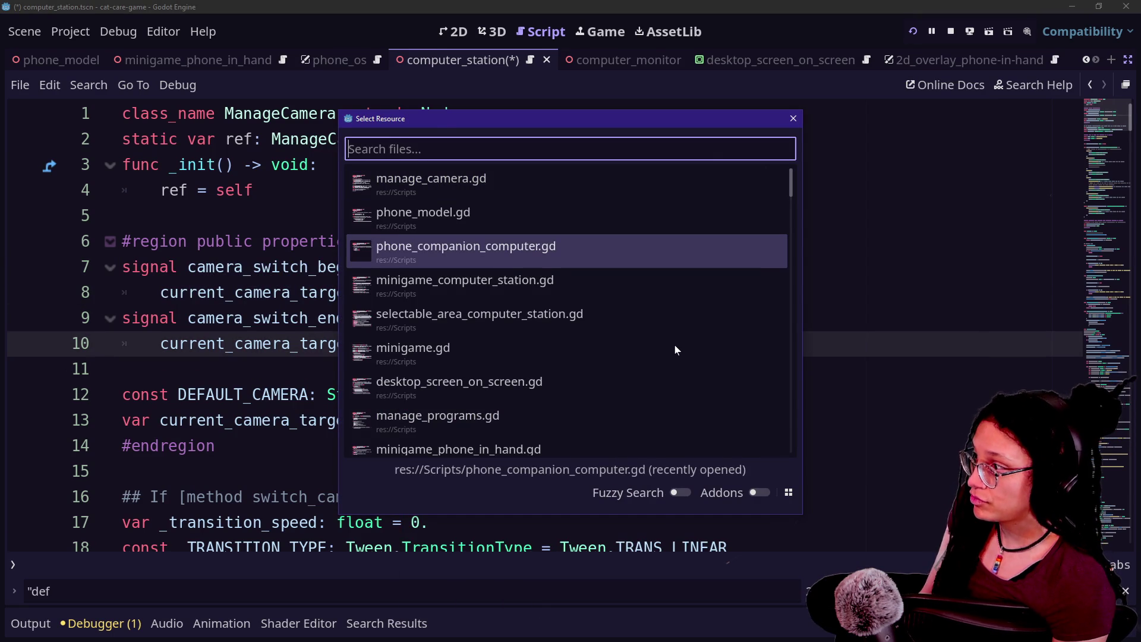
key("Escape")
key("ctrl+alt+o")
type("desk")
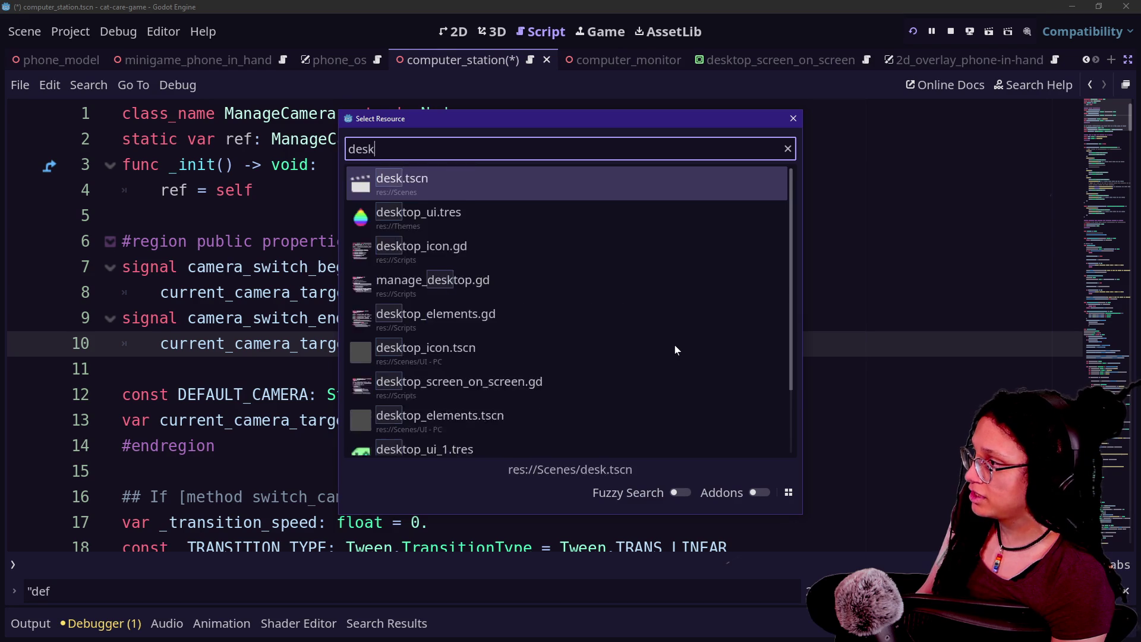
type("top")
key("Down")
key("Down")
key("Down")
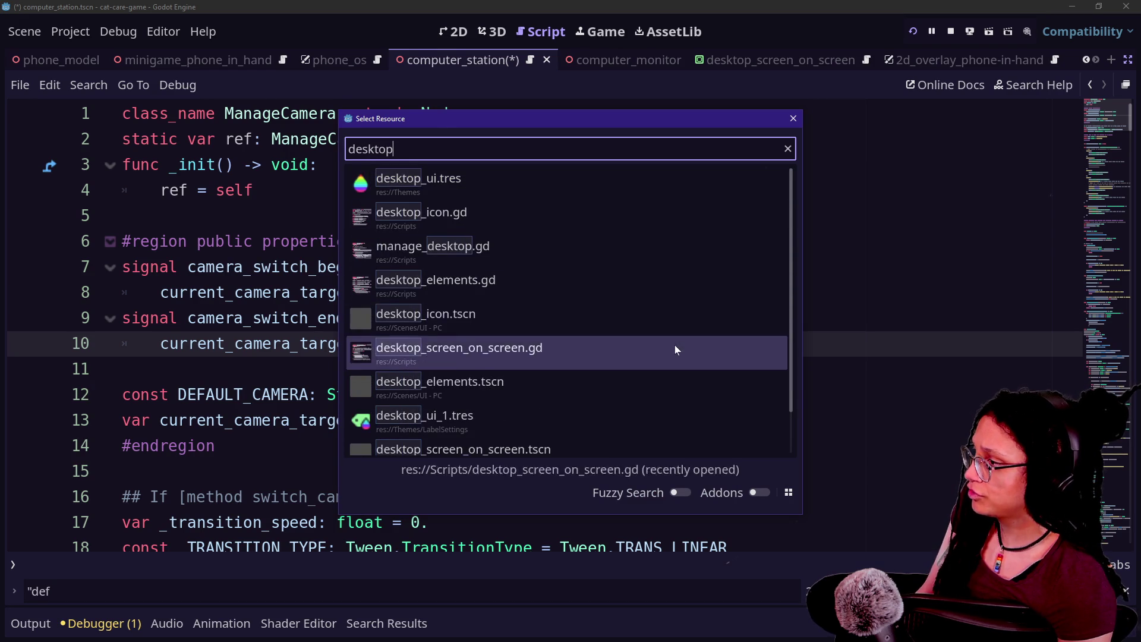
key("Return")
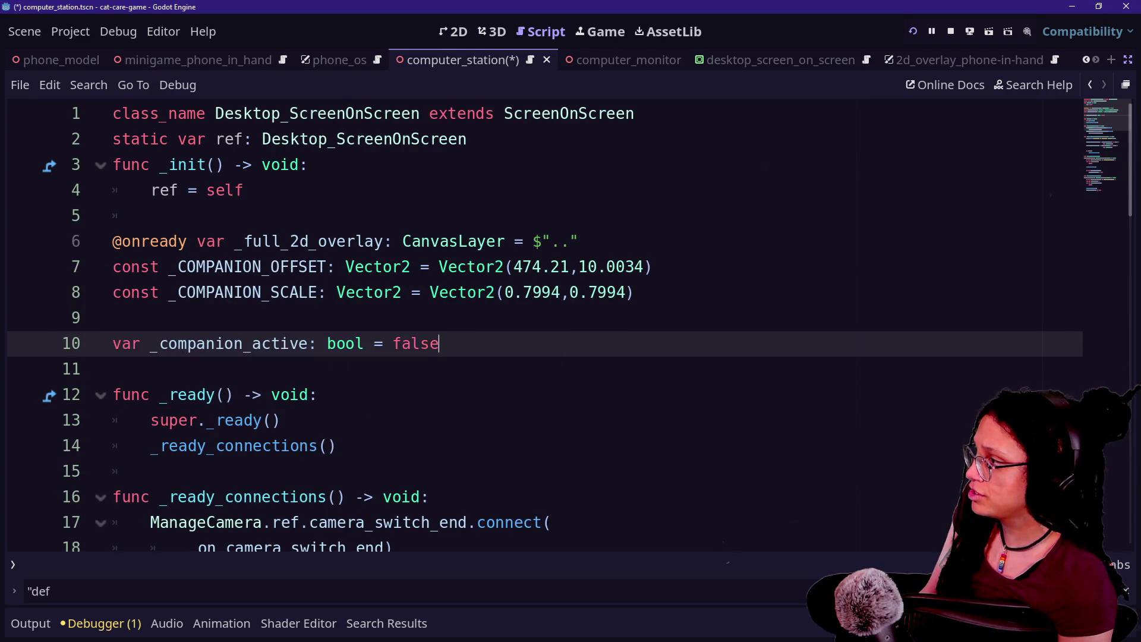
- Highlight the camera_switch_end and camera_switch_begin connections on lines 17 and 19
left_click(308, 164)
left_click(551, 522)
scroll(535, 327, "down", 3)
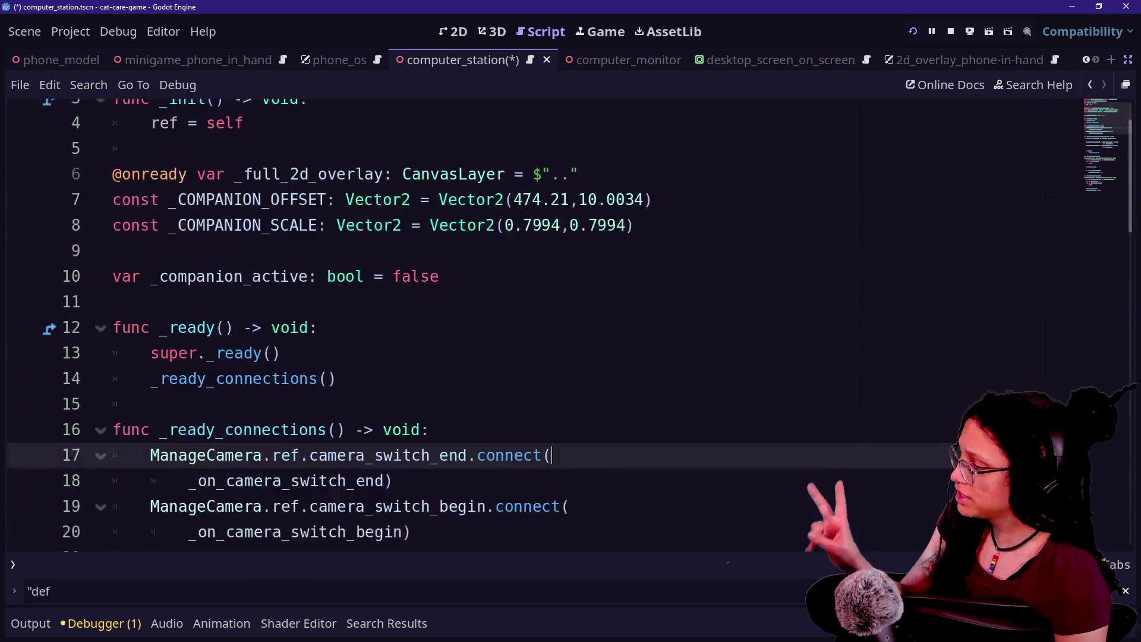
scroll(534, 326, "up", 2)
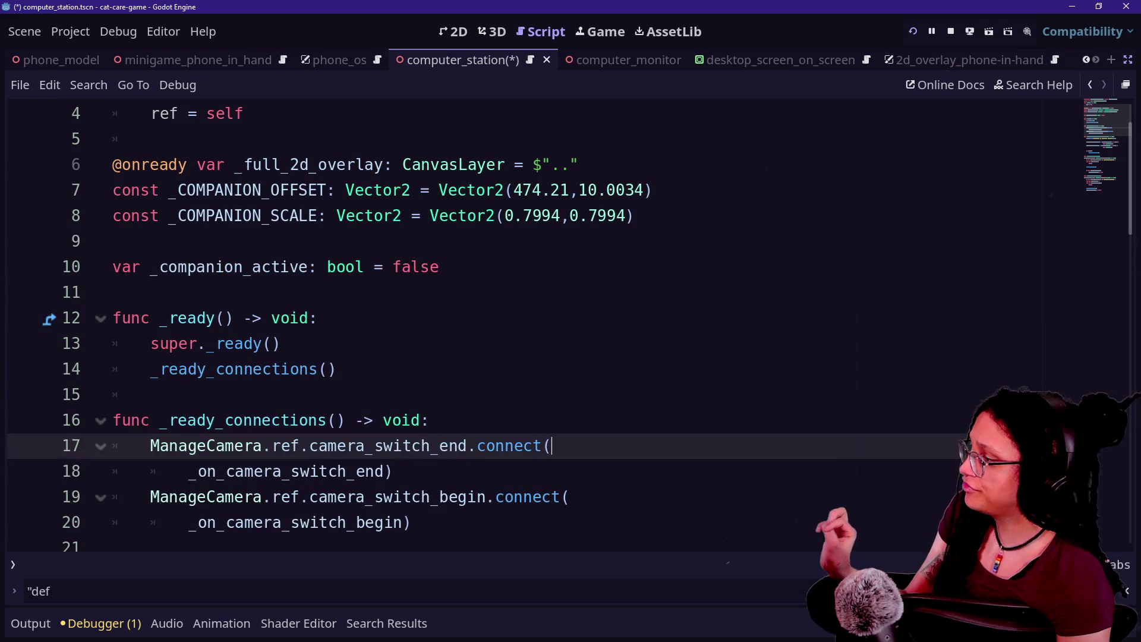
scroll(534, 327, "down", 1)
mouse_move(196, 369)
left_mouse_down()
mouse_move(438, 343)
mouse_move(533, 369)
left_mouse_up()
left_click_drag(197, 420, 538, 420)
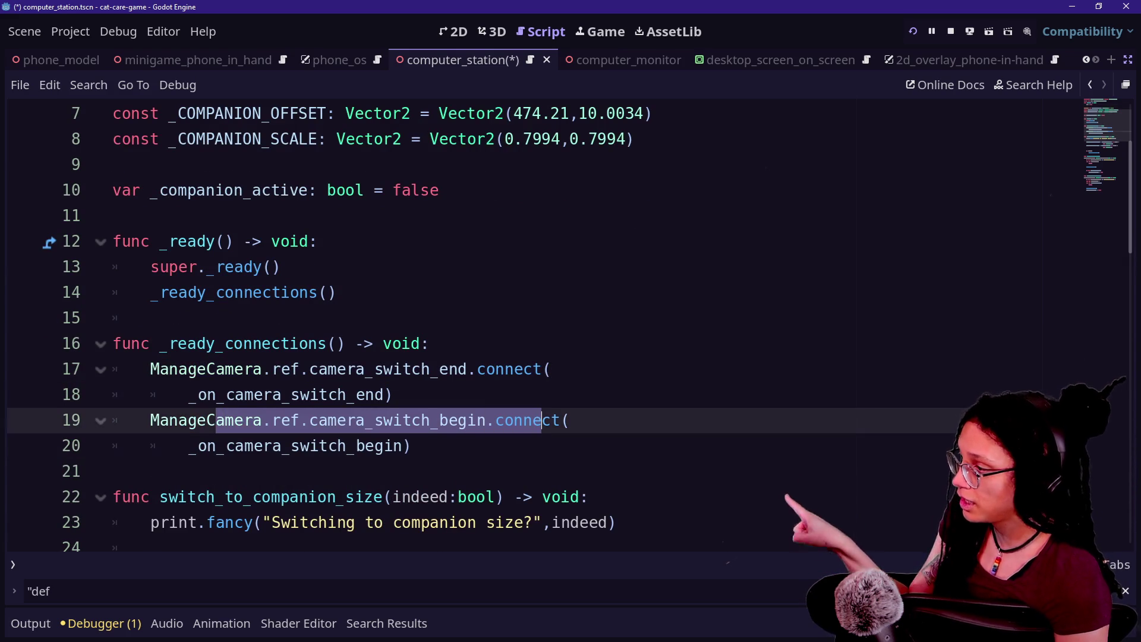
left_click_drag(262, 369, 469, 369)
left_click_drag(272, 420, 368, 420)
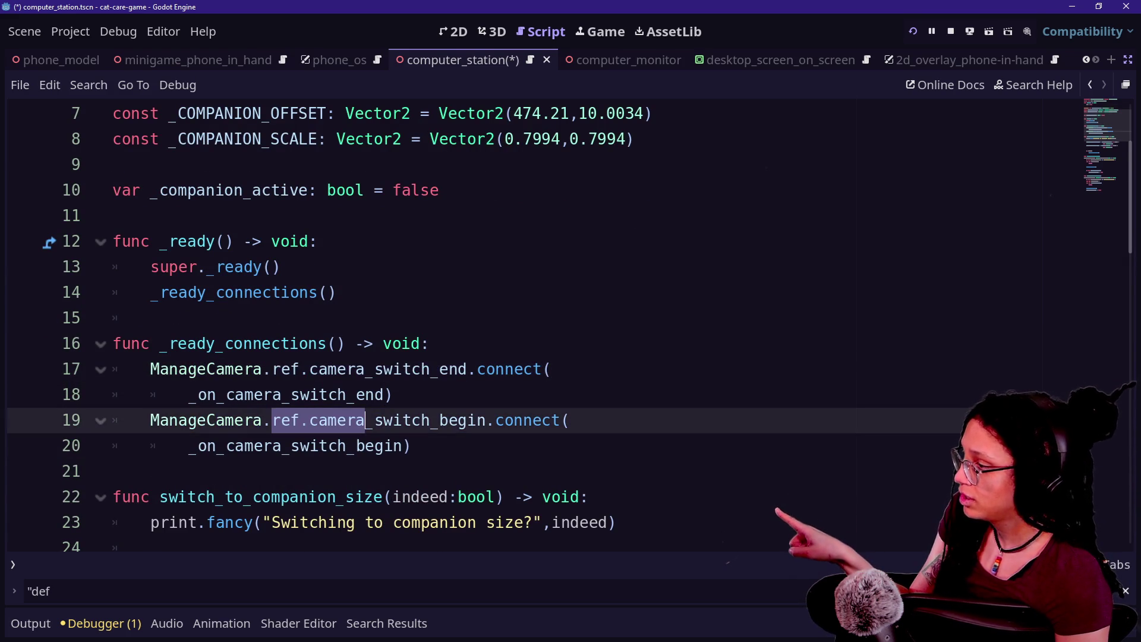
scroll(440, 433, "down", 6)
- Inspect the == "computer_station" check on line 35 and the _companion_active declaration on line 10
mouse_move(421, 369)
left_mouse_down()
mouse_move(588, 369)
mouse_move(467, 369)
left_mouse_up()
left_click(599, 369)
left_click_drag(384, 369, 420, 369)
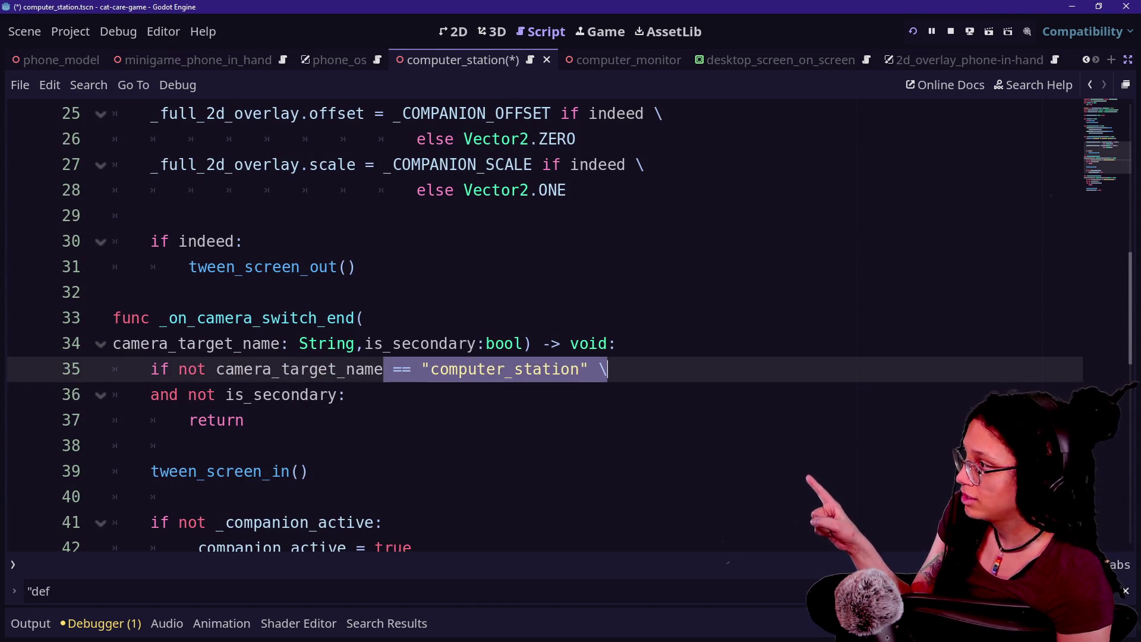
scroll(440, 327, "up", 8)
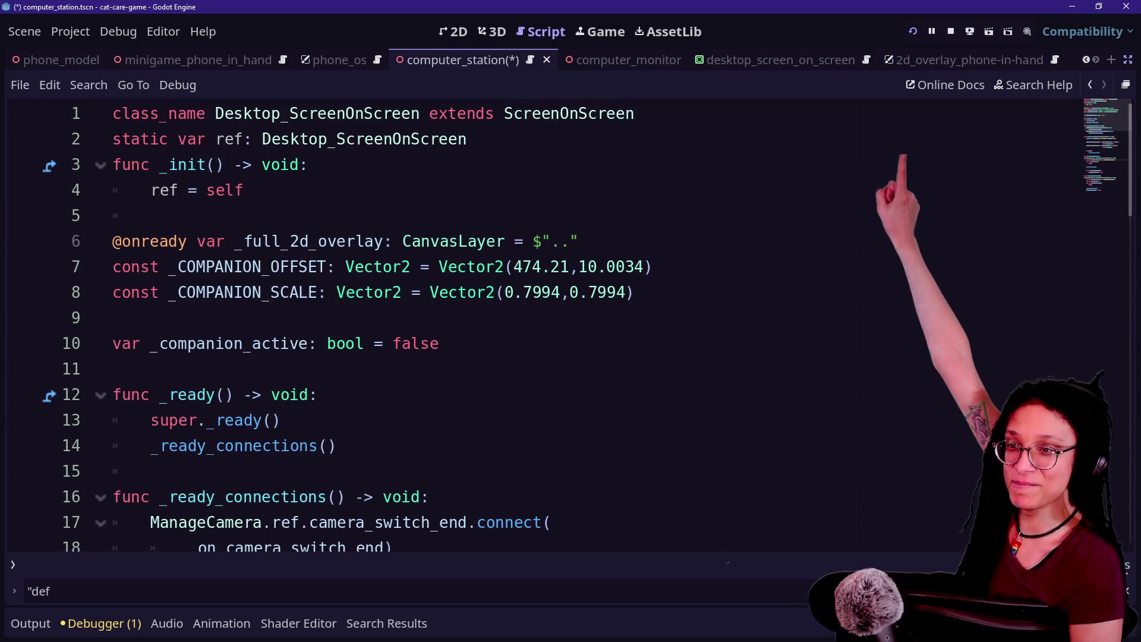
mouse_move(148, 343)
left_mouse_down()
mouse_move(282, 343)
mouse_move(113, 318)
left_mouse_up()
left_click(439, 344)
left_click_drag(439, 344, 113, 318)
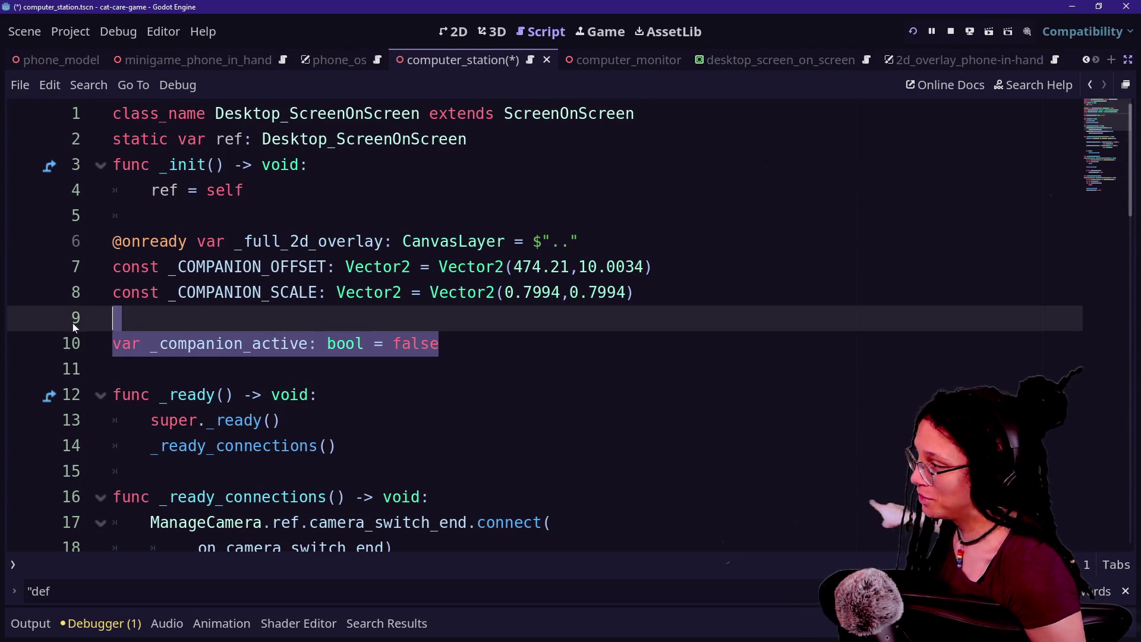
left_click(345, 292)
- Add the task 'Refactor Desktop_ScreenOnScreen' to the notes
key("alt+Tab")
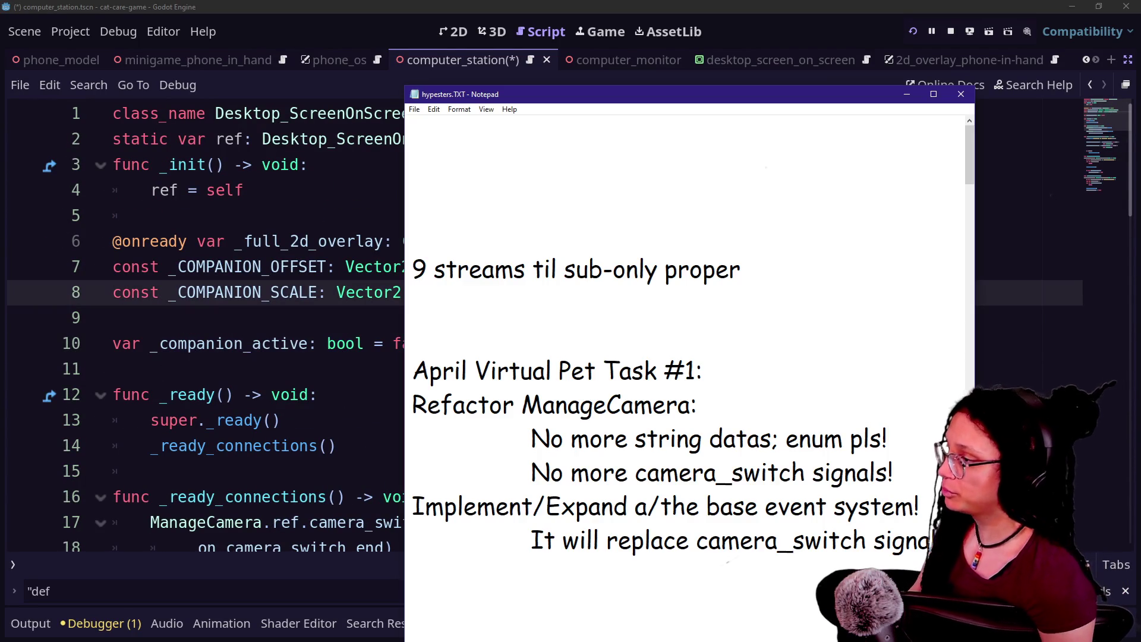
key("BackSpace")
type("Re")
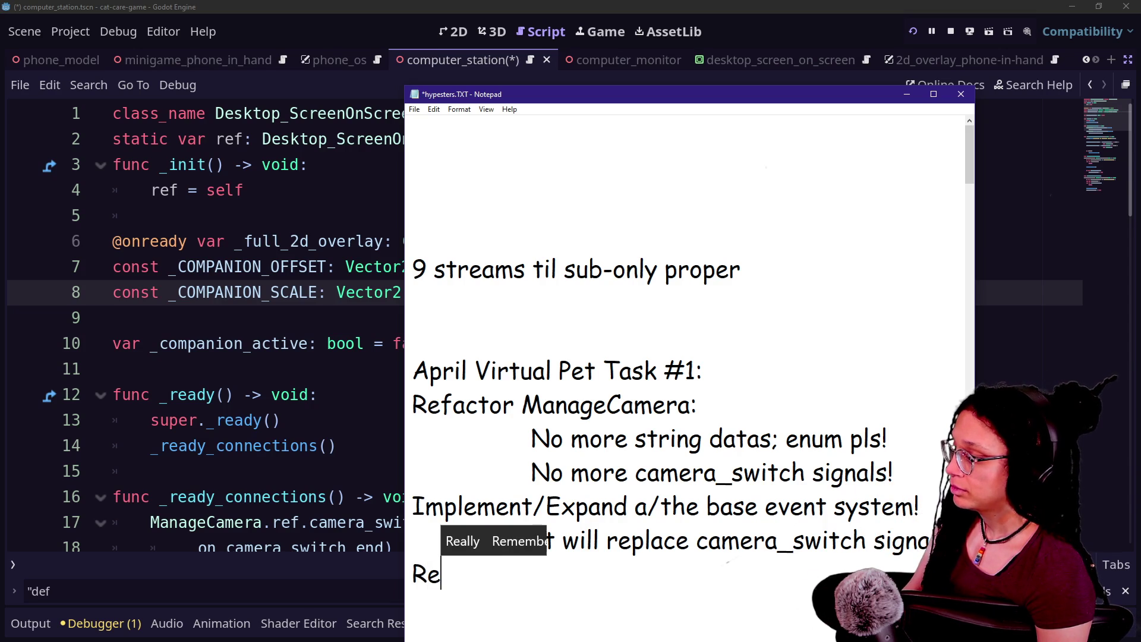
type("favtor Desktop")
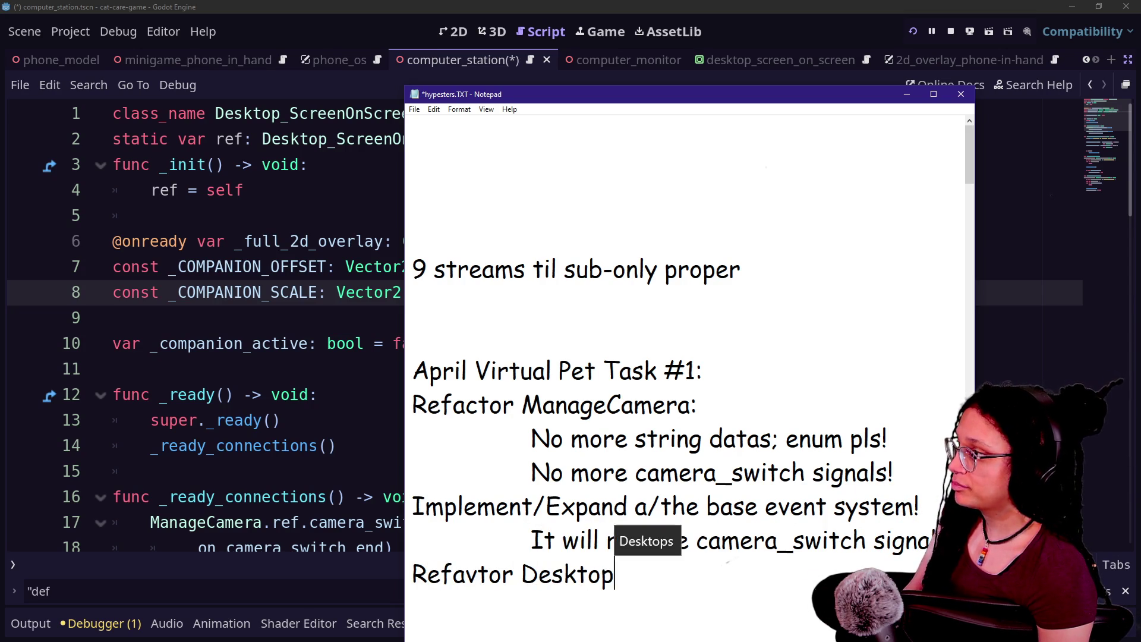
type("_Screen_")
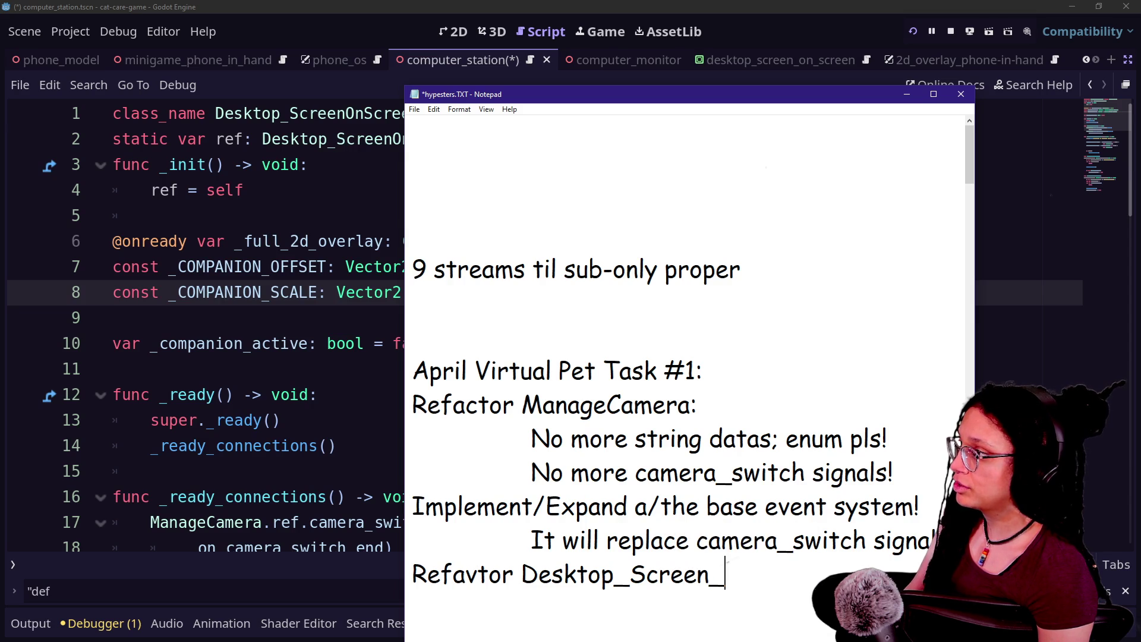
type("NS")
key("BackSpace")
key("BackSpace")
type("nSc")
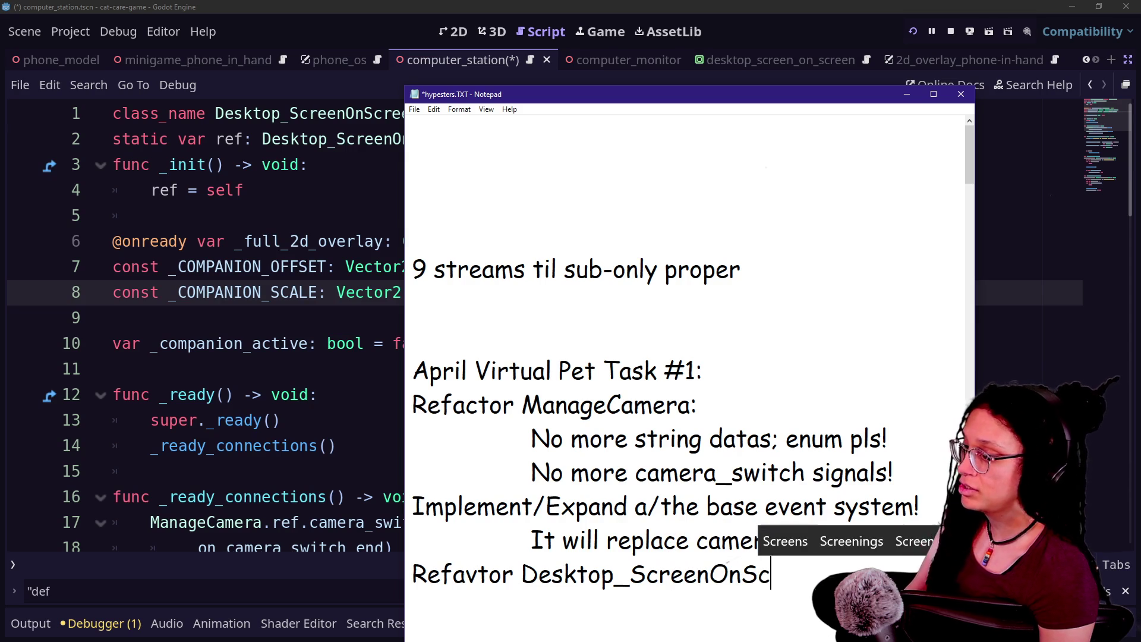
type("reen")
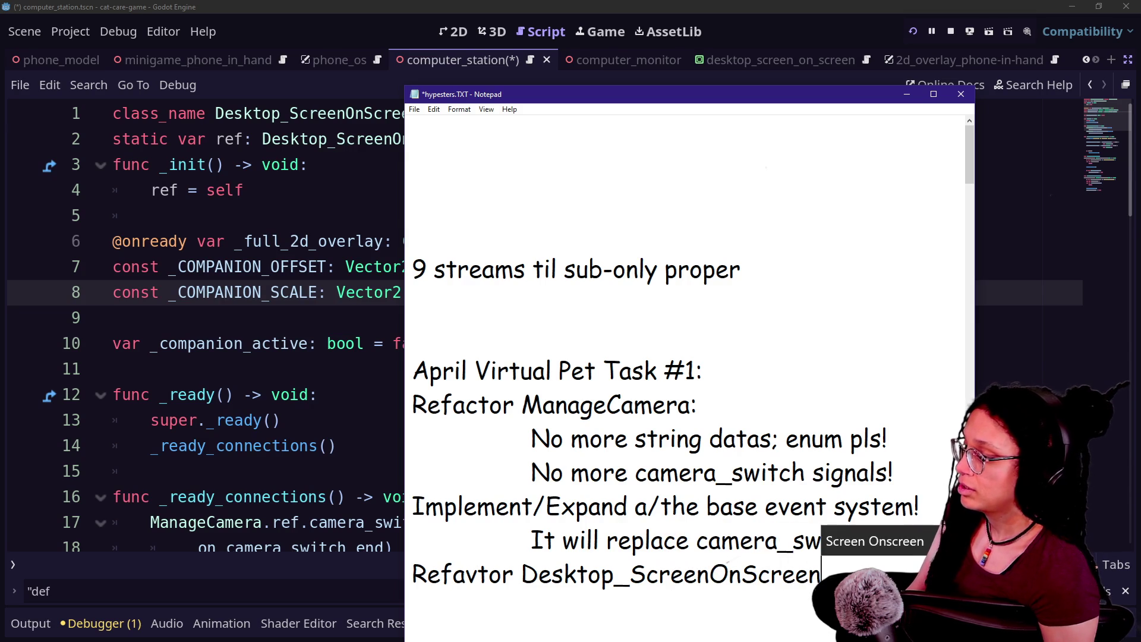
- Write the indented note that it benefits from the camera and event refactors above
key("BackSpace")
type("c")
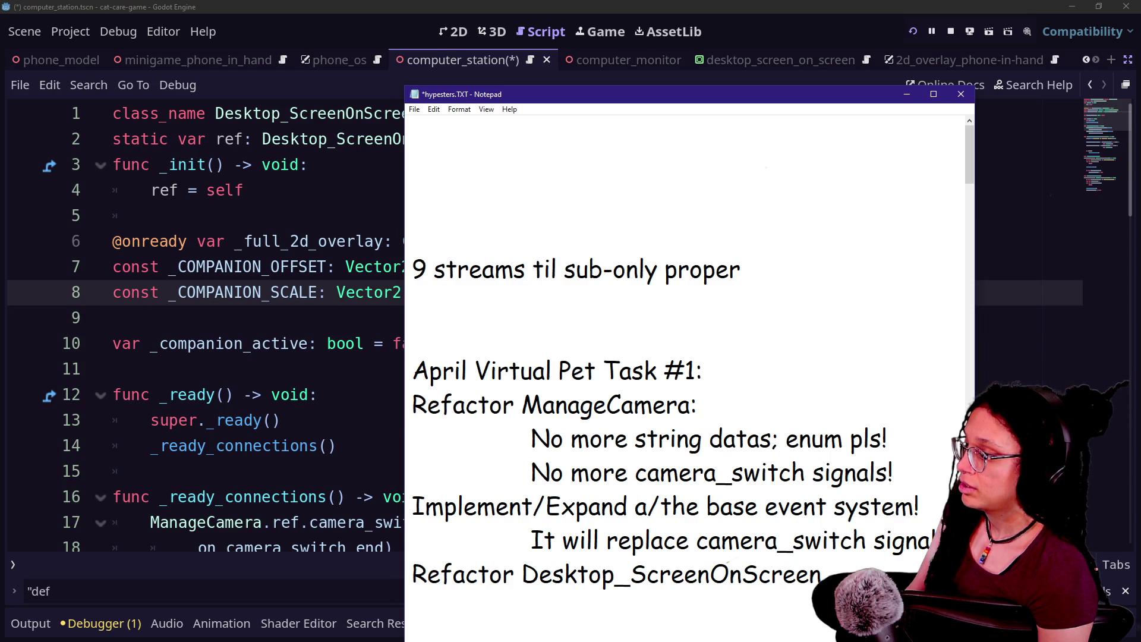
type("ch that it benefits fro")
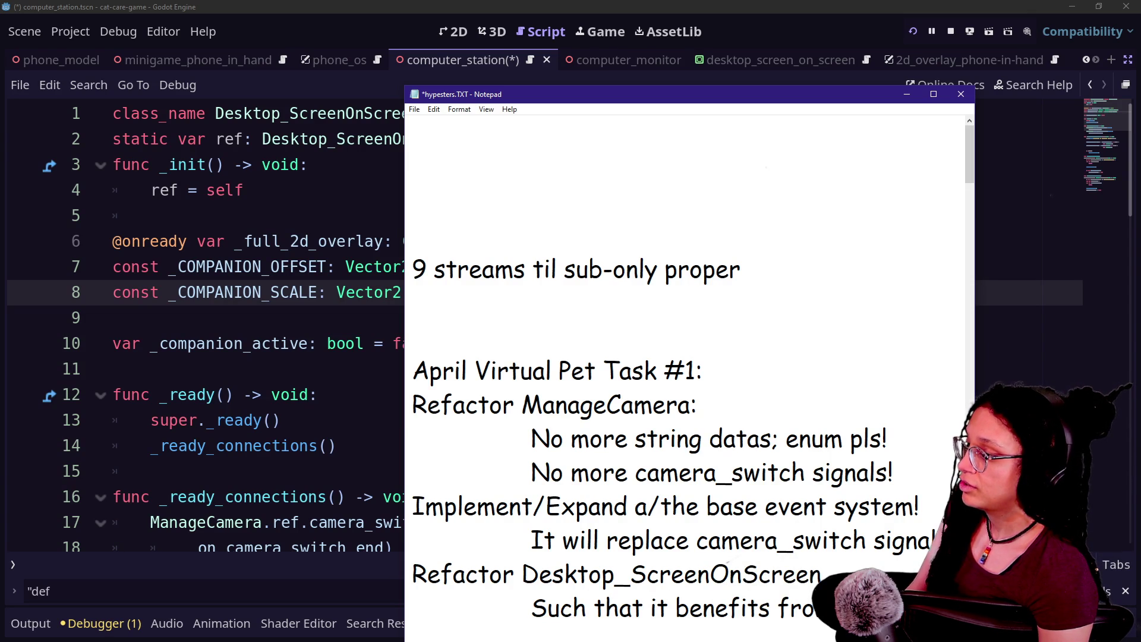
type("Camera and")
scroll(689, 368, "down", 2)
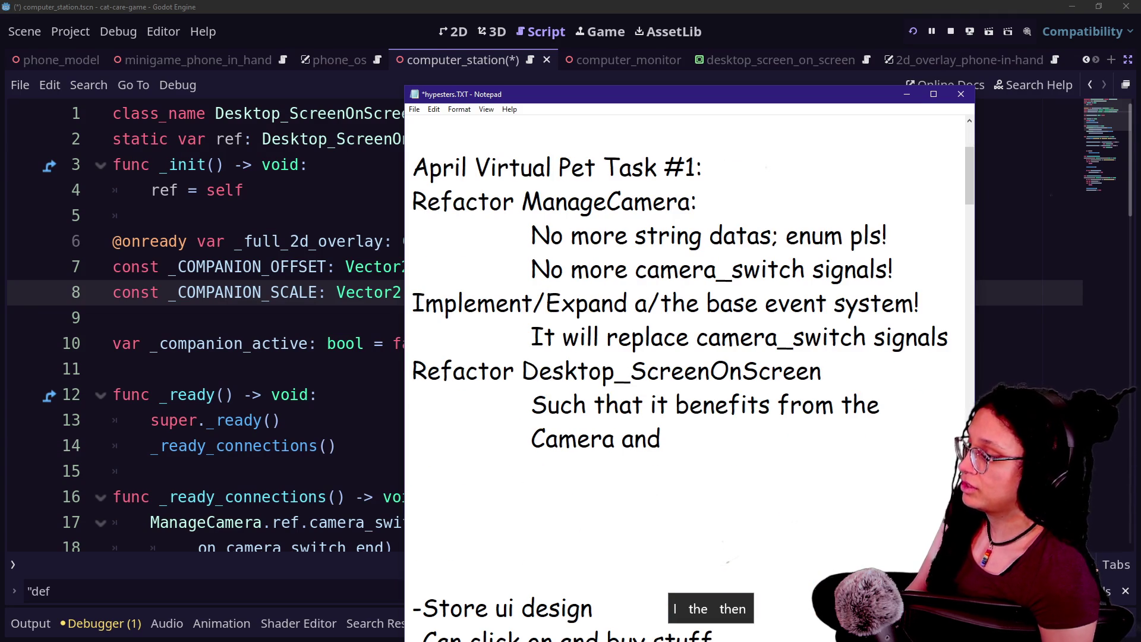
type("event regac")
key("BackSpace")
key("BackSpace")
key("BackSpace")
type("f")
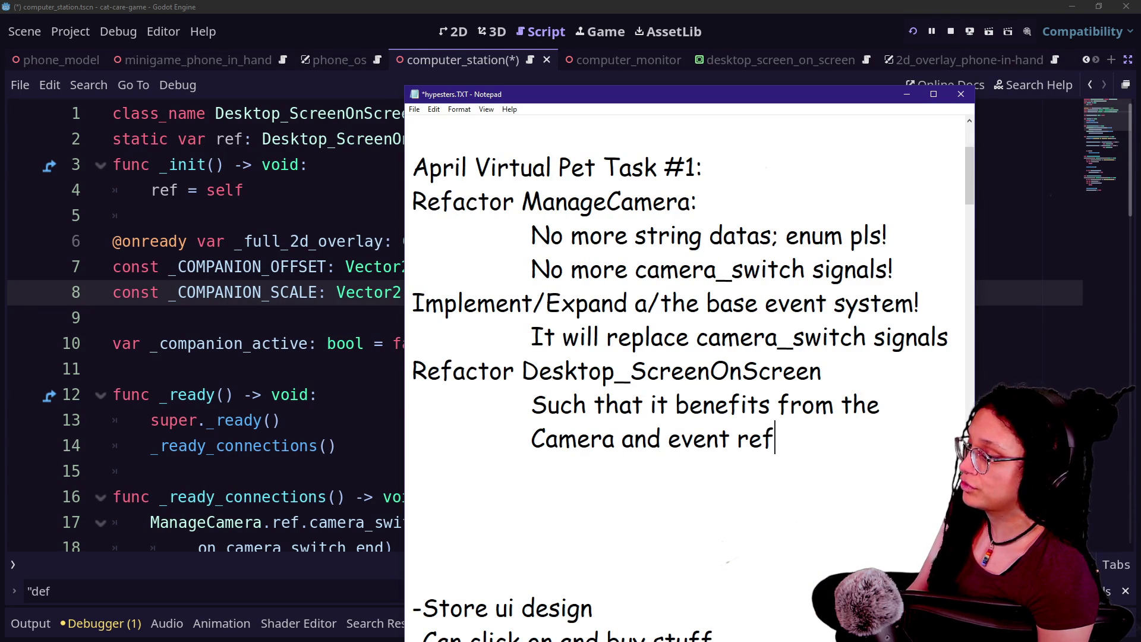
type("actors above")
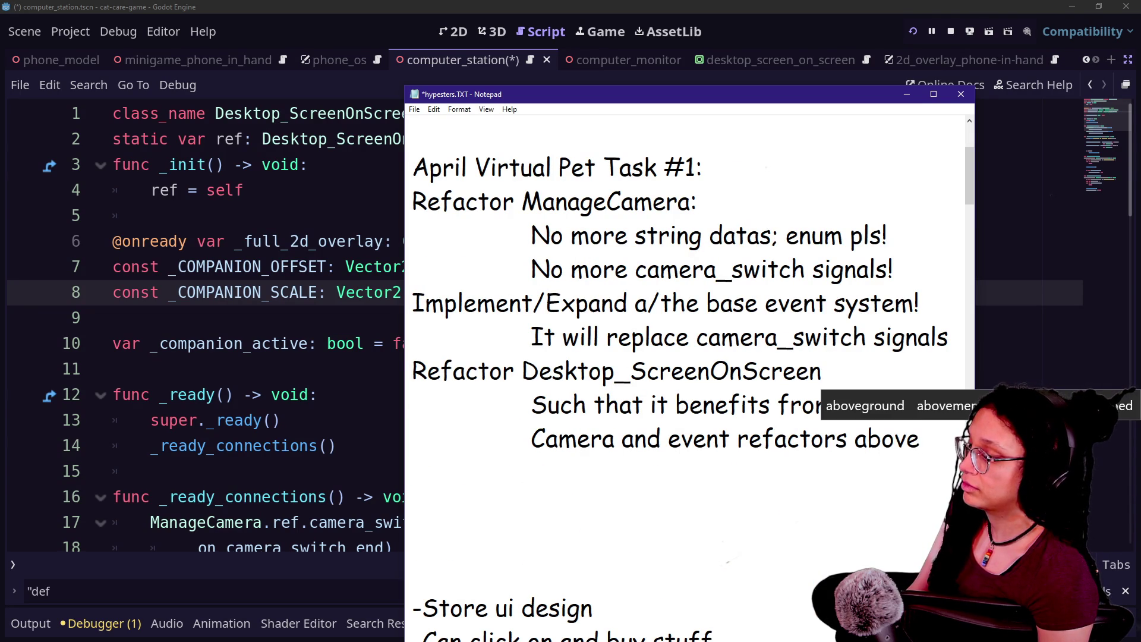
- Add an indented '(KILL THE STATE BOOL)' line, save the task list, and nudge the window lower
key("Return")
key("Tab")
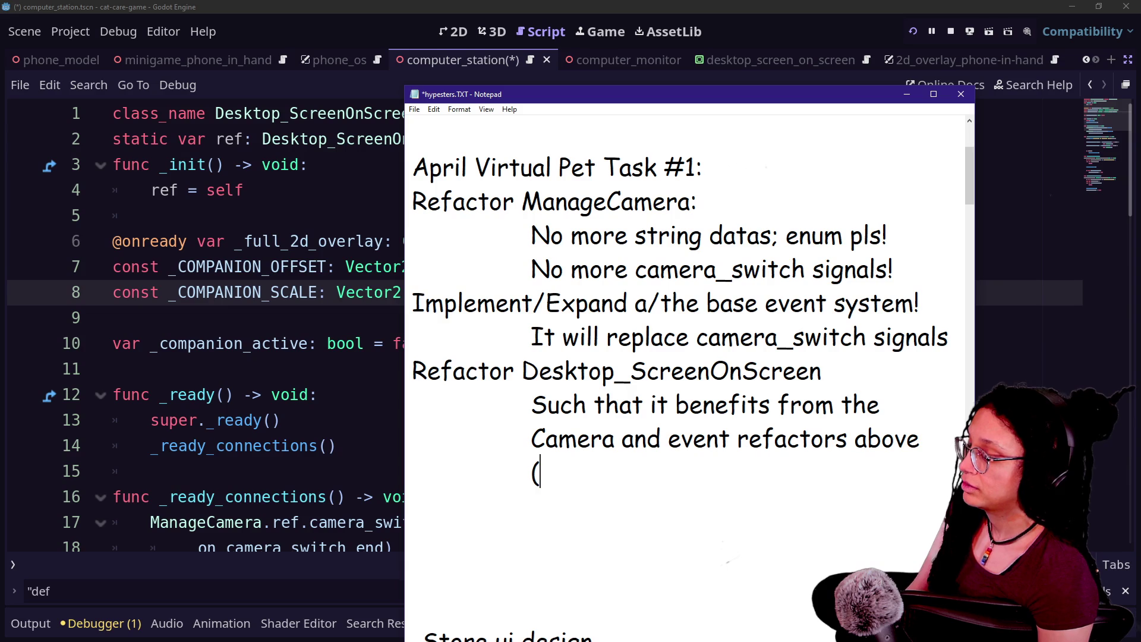
type("KILL THE B")
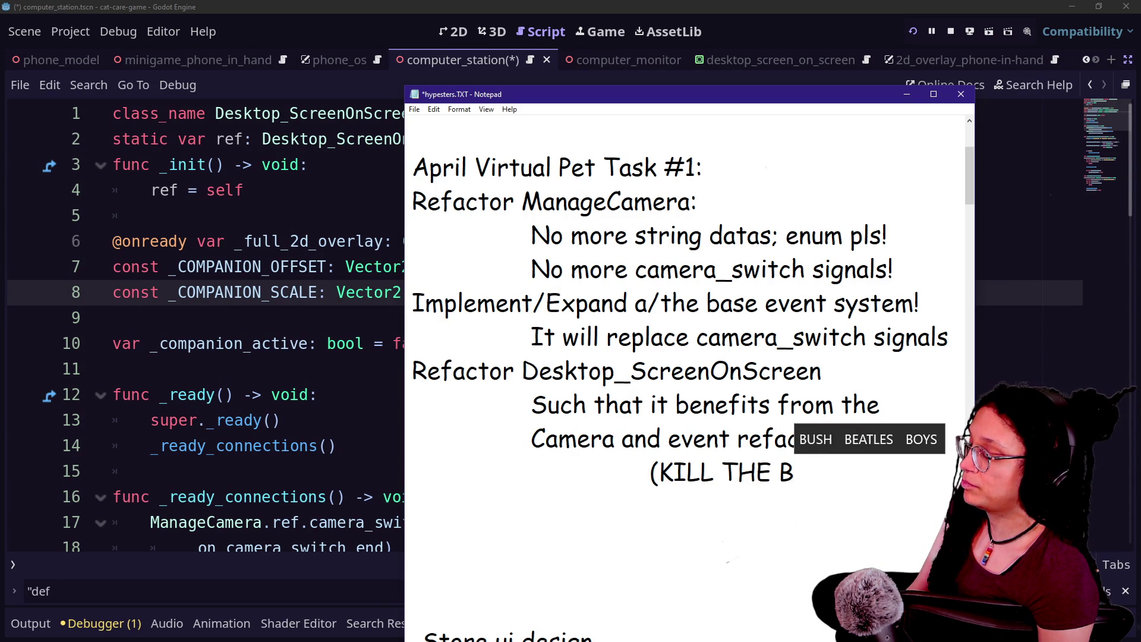
key("BackSpace")
type("STATE BOOL")
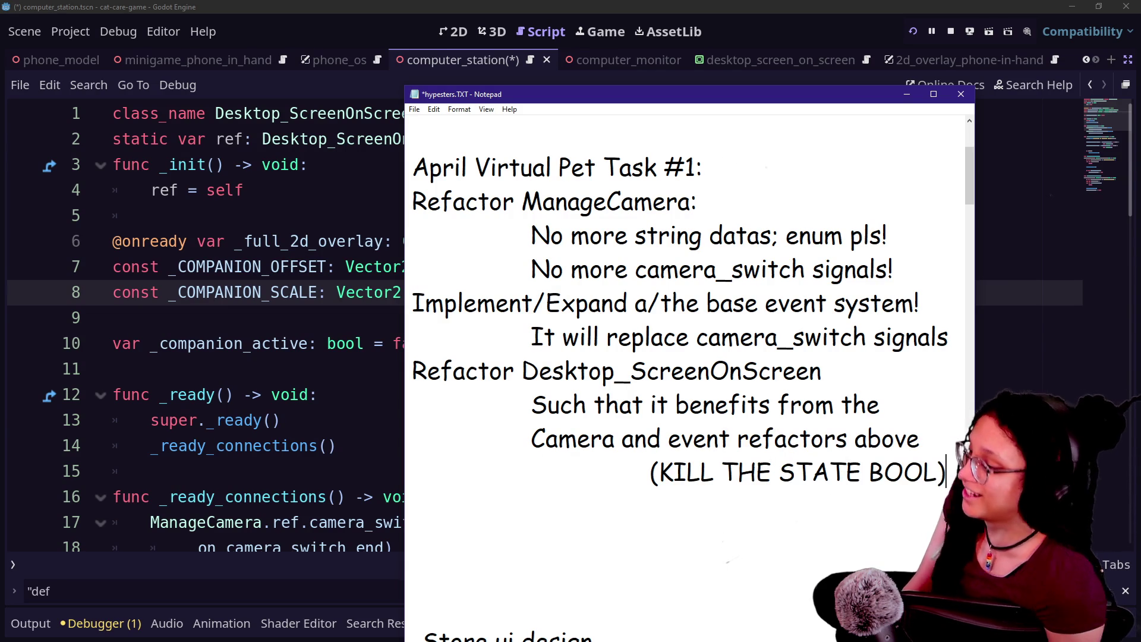
double_click(692, 336)
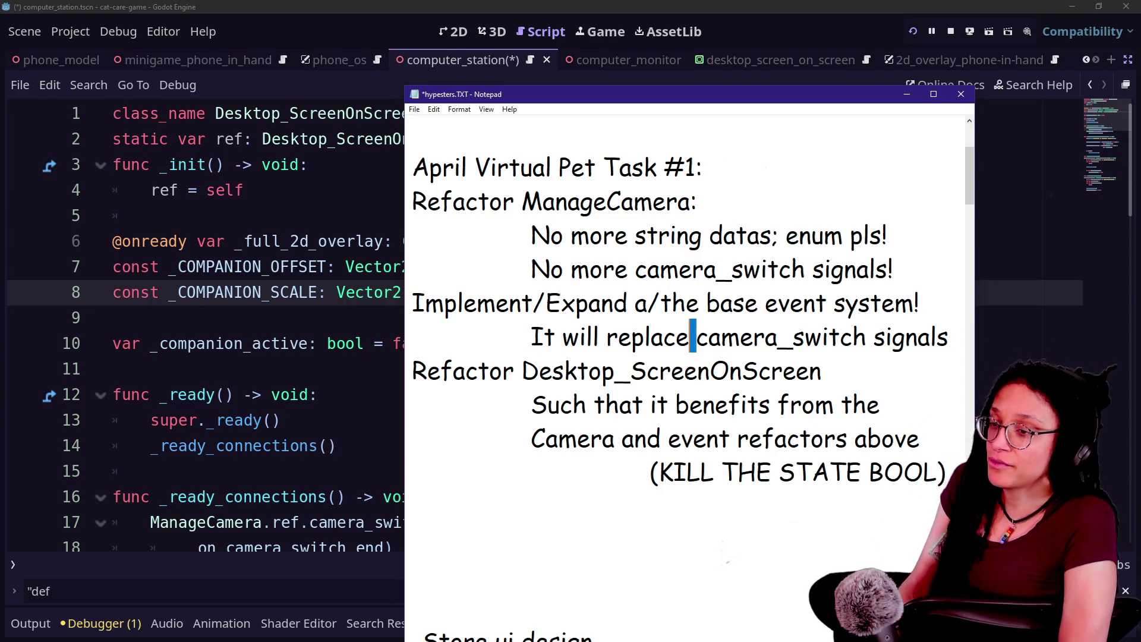
key("ctrl+Home")
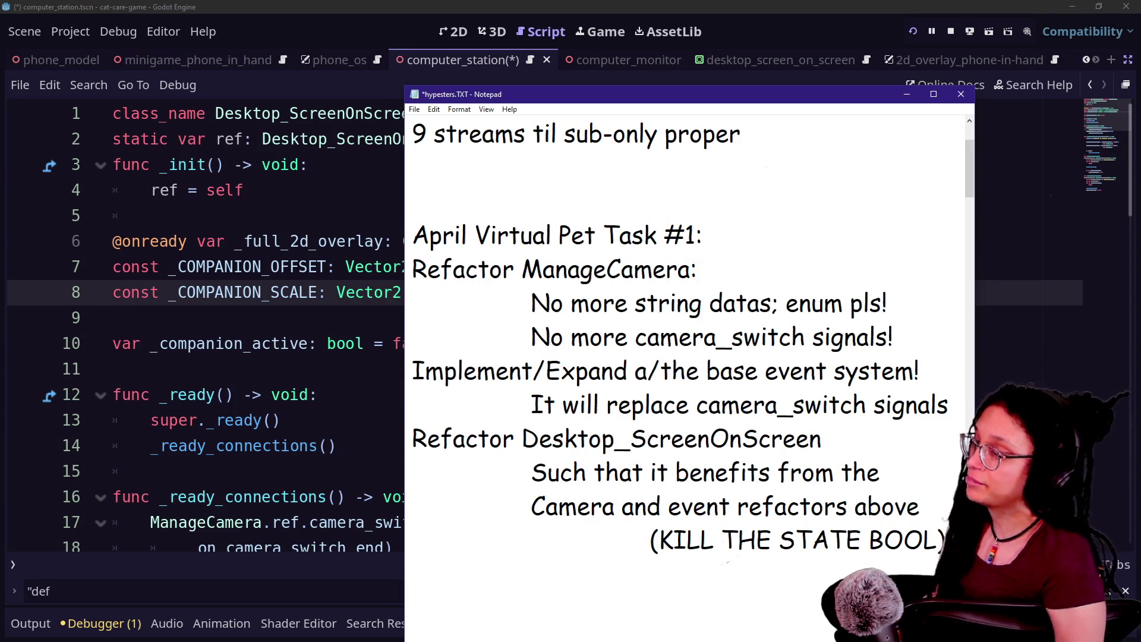
key("ctrl+s")
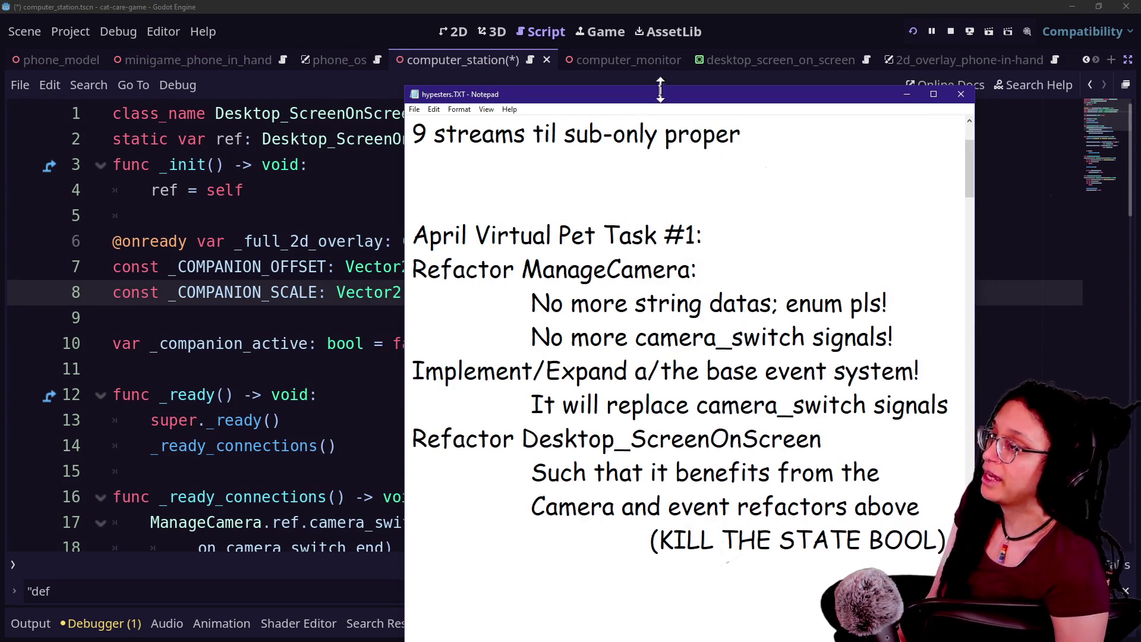
left_click_drag(660, 89, 625, 119)
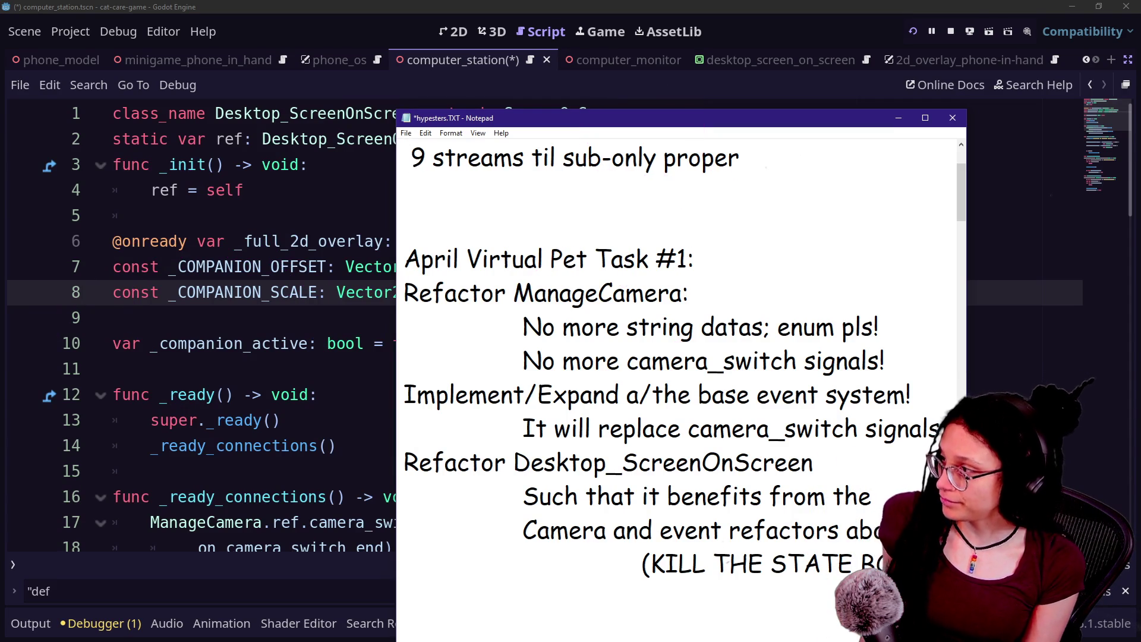
- Delete the leading space before '9 streams til sub-only proper' and save the notes
key("BackSpace")
key("ctrl+s")
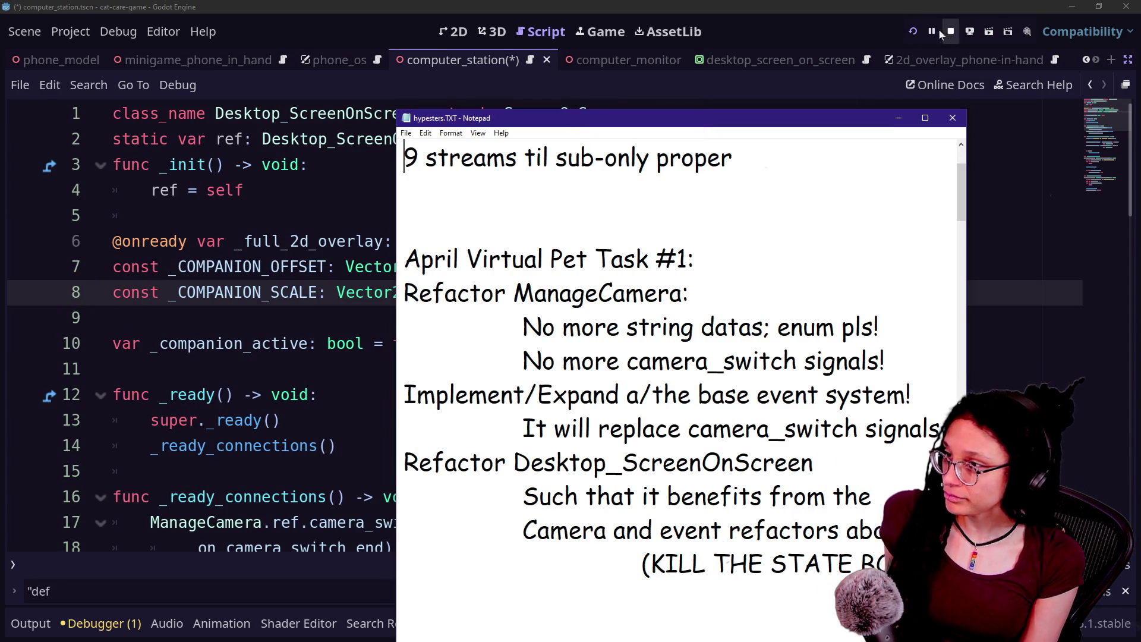
- Restart the game and open the Shopping App on the in-game computer monitor
left_click(917, 35)
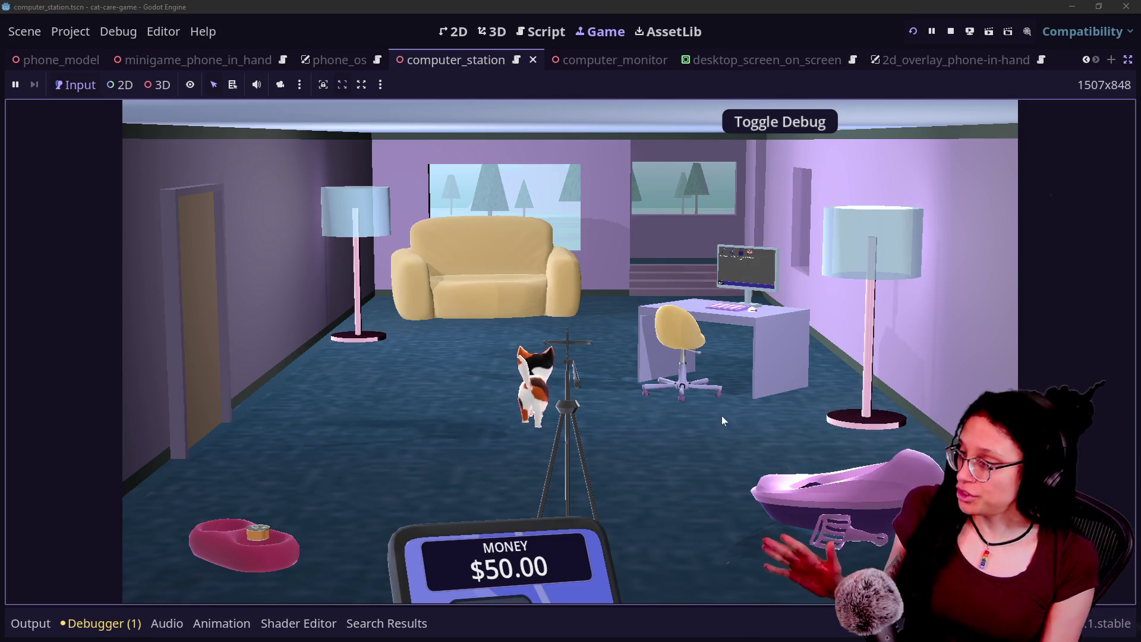
left_click(736, 337)
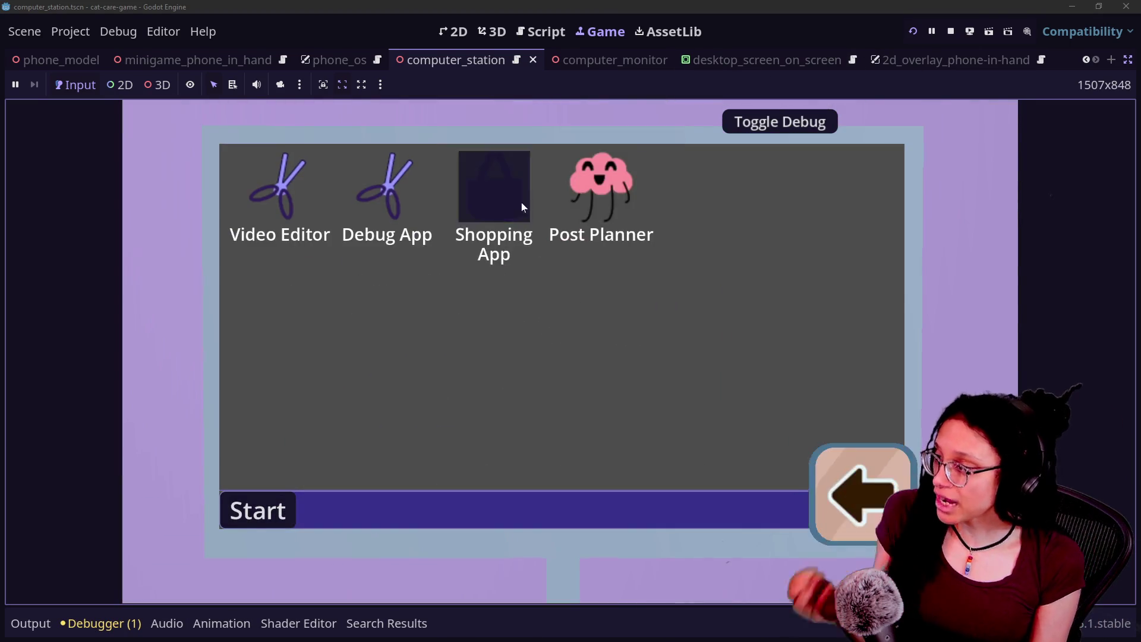
left_click(521, 202)
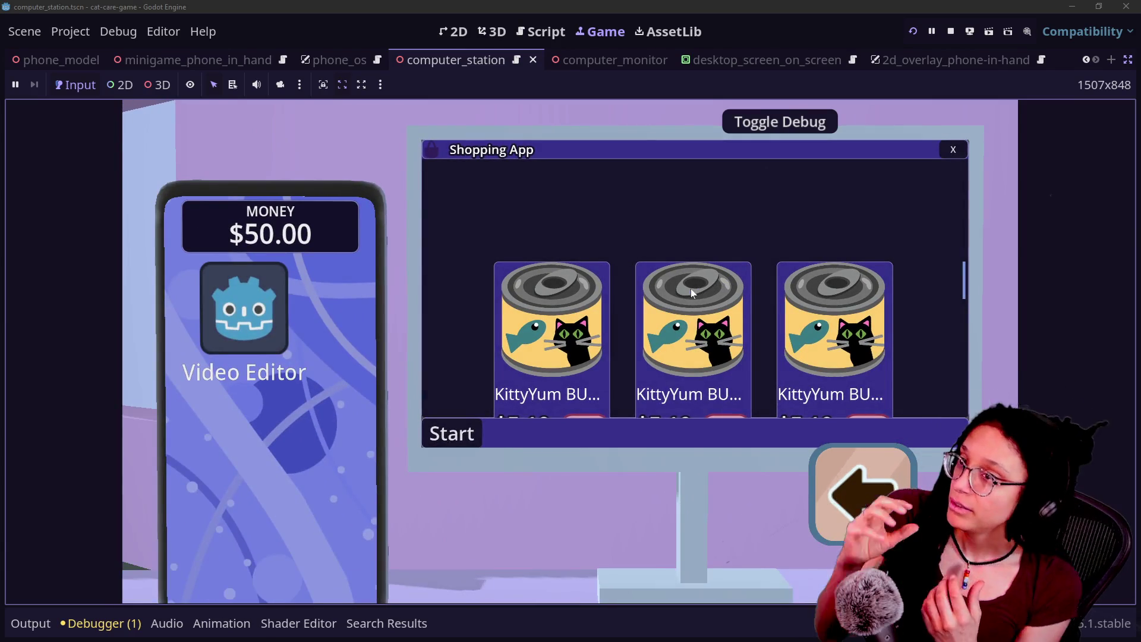
- Buy KittyYum cans, dropping money from $50.00 to $20.60, then close the Shopping App
scroll(690, 181, "down", 3)
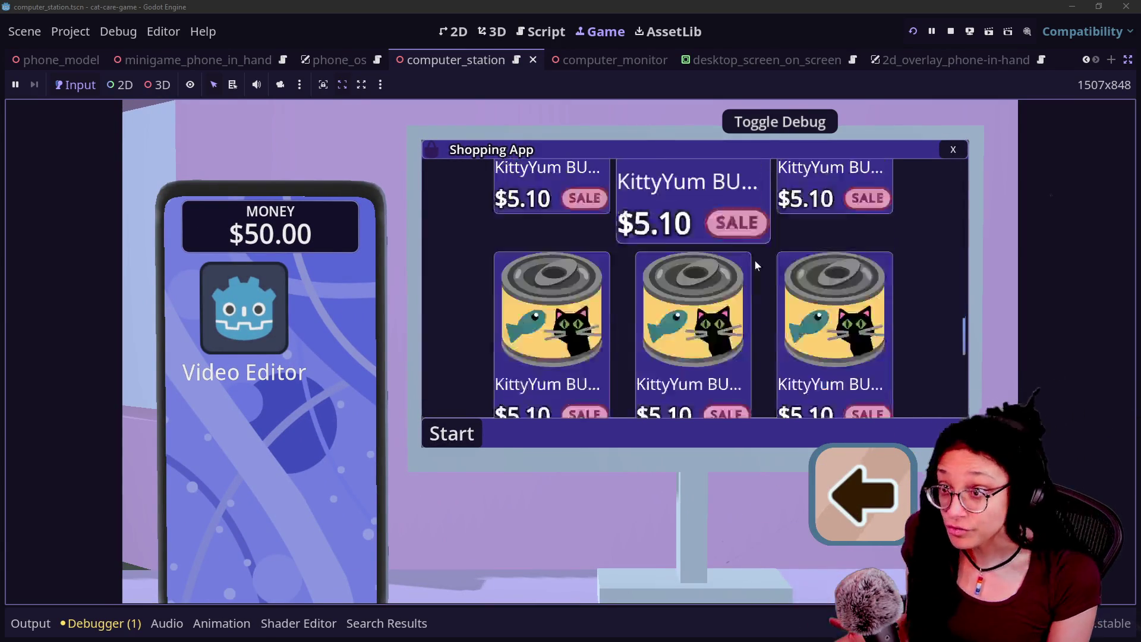
scroll(755, 262, "down", 2)
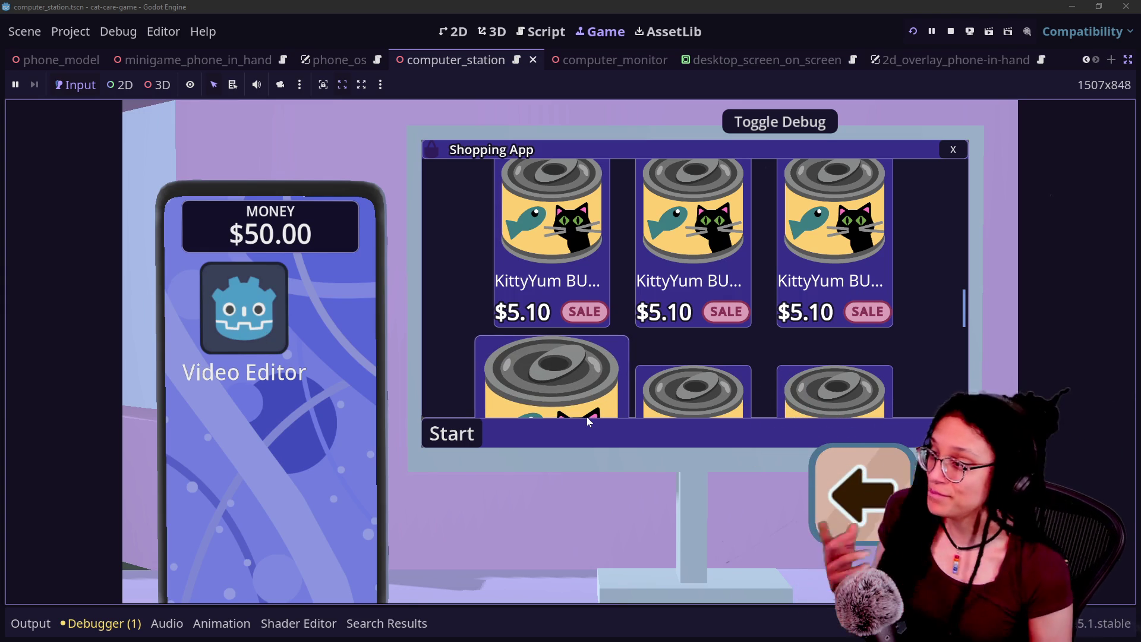
left_click(441, 422)
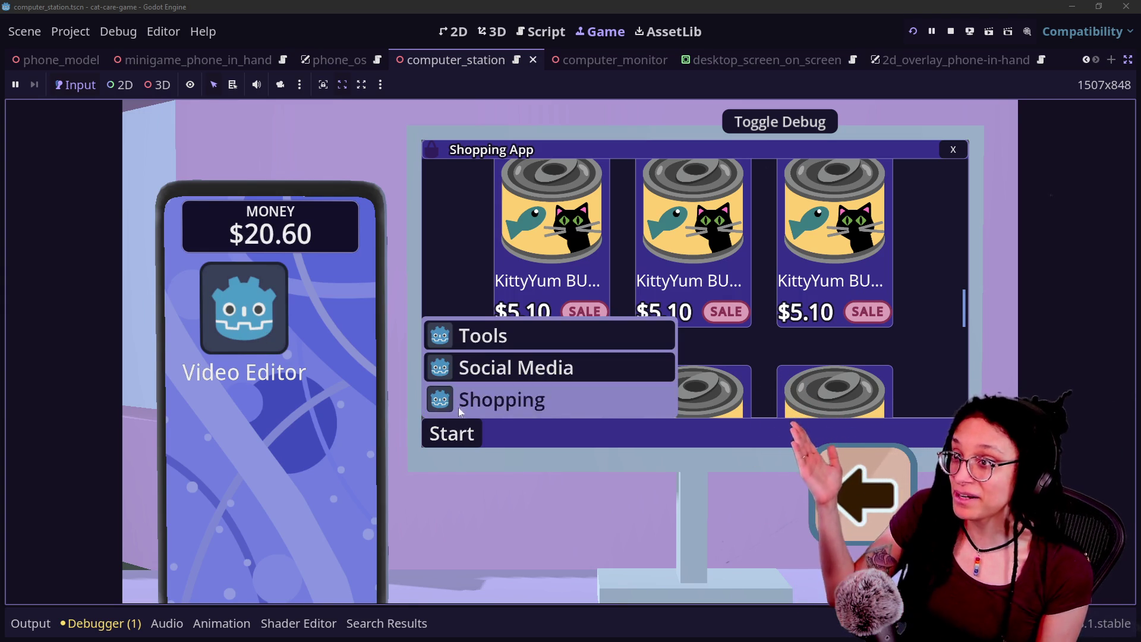
left_click(454, 443)
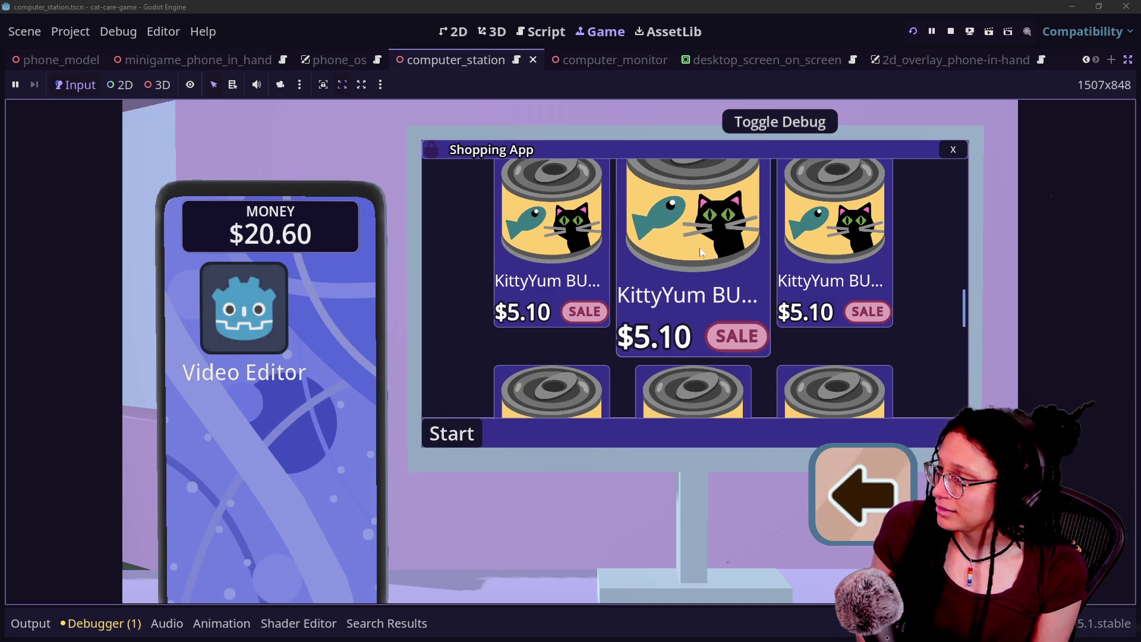
scroll(793, 263, "up", 1)
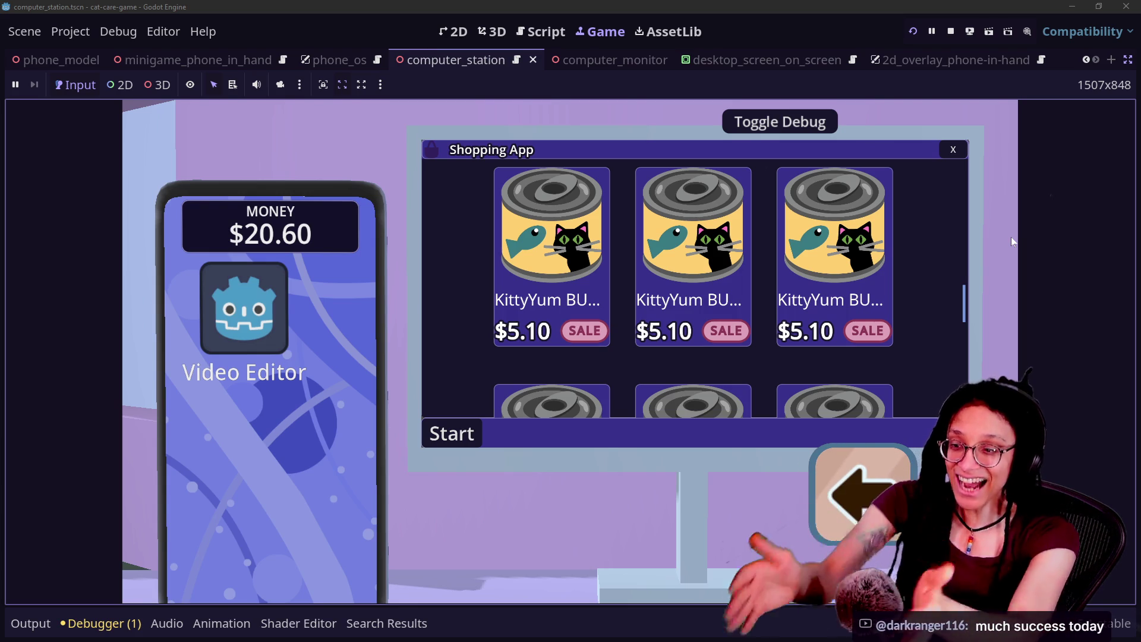
left_click(953, 149)
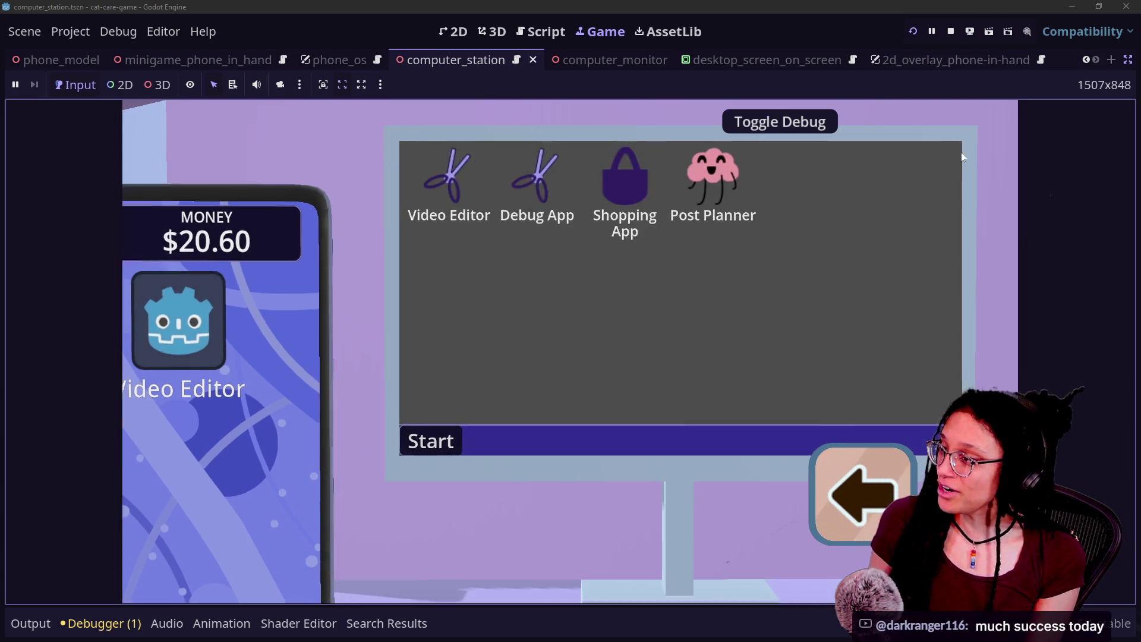
- Reopen the Shopping App after closing it and Post Planner, then open the browser's subscriptions feed
double_click(519, 173)
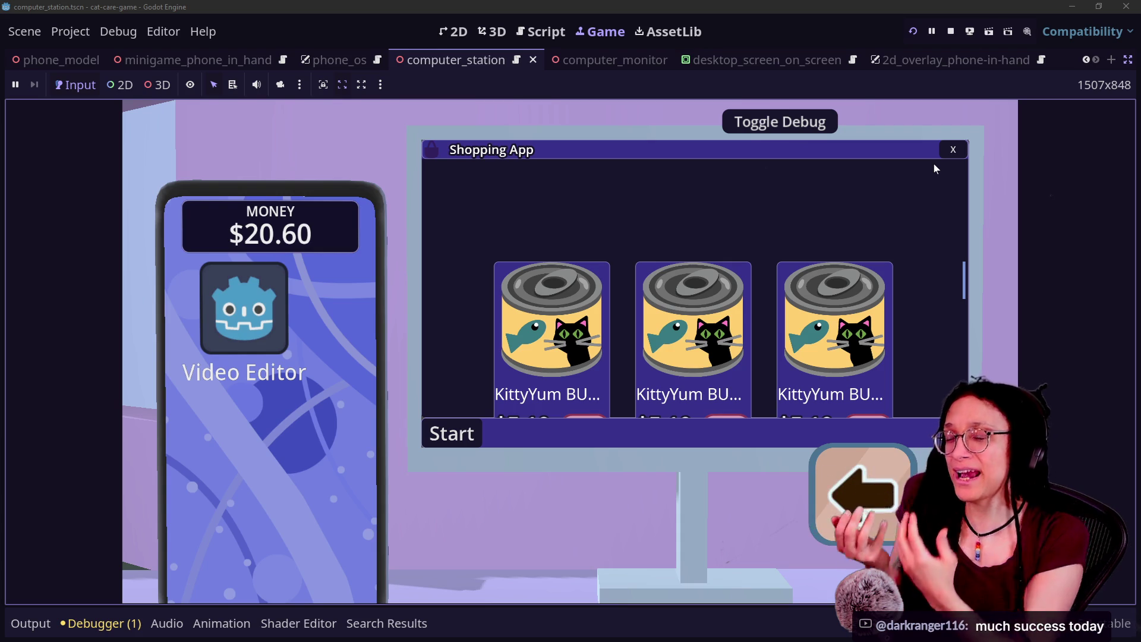
left_click(953, 149)
left_click(884, 156)
double_click(510, 190)
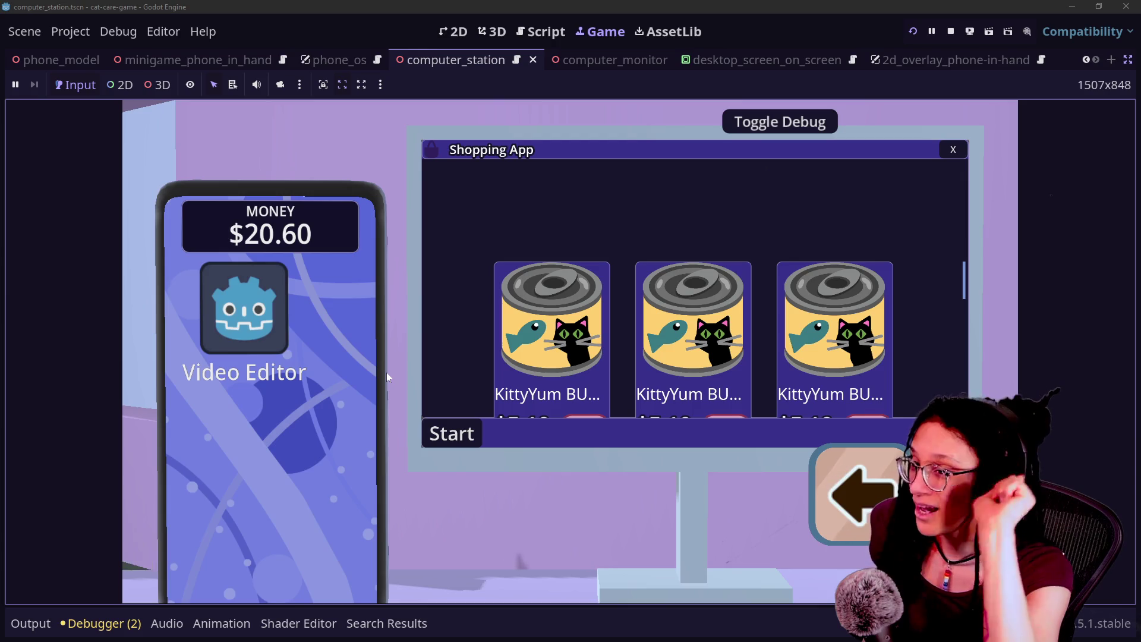
key("alt+Tab")
left_click(108, 243)
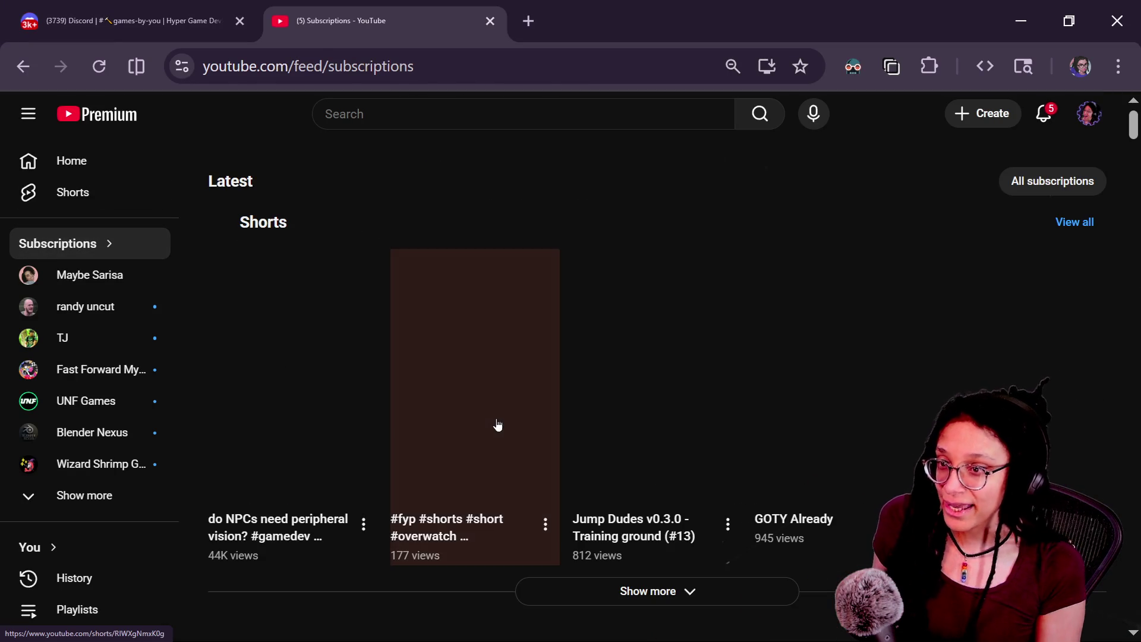
- Scroll up and down through the subscriptions feed of recent uploads and live streams
scroll(504, 214, "down", 7)
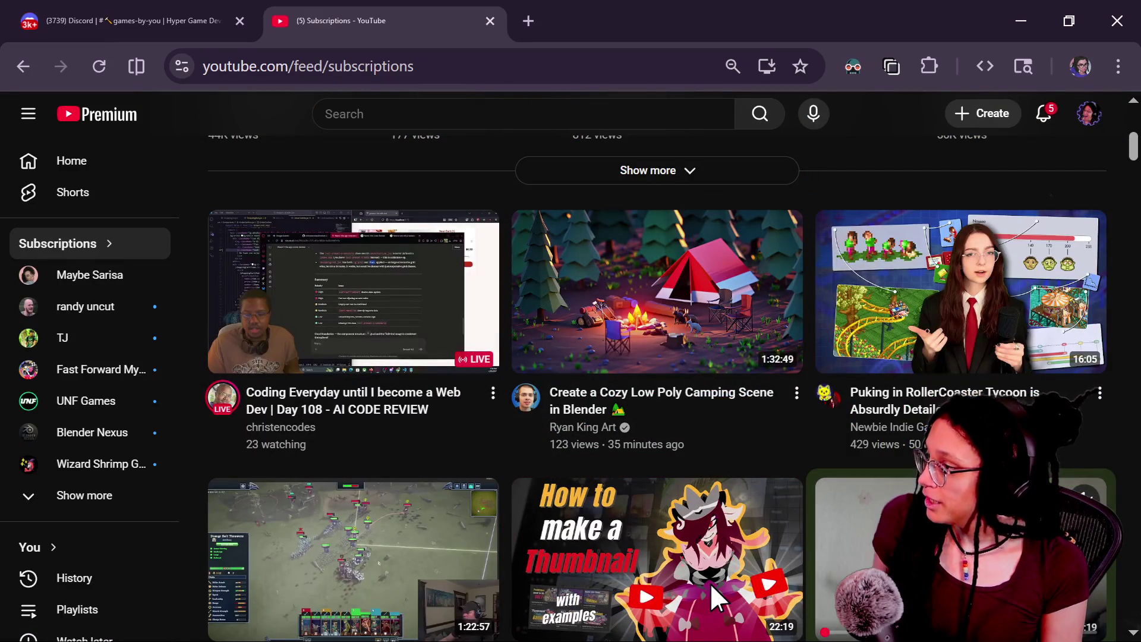
scroll(936, 221, "up", 2)
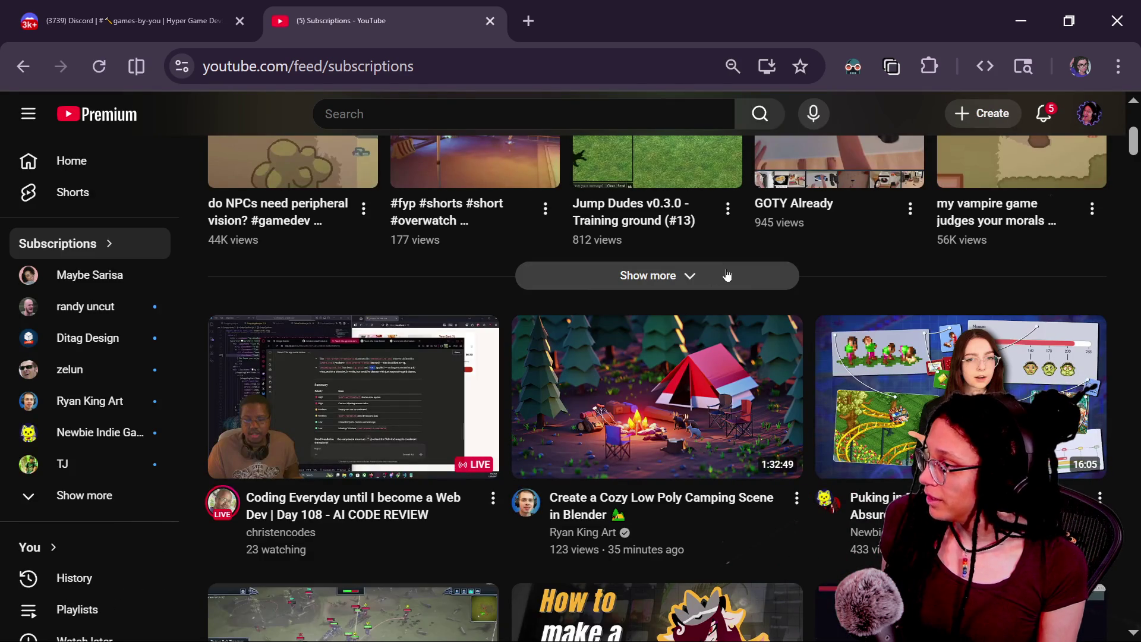
scroll(881, 271, "down", 8)
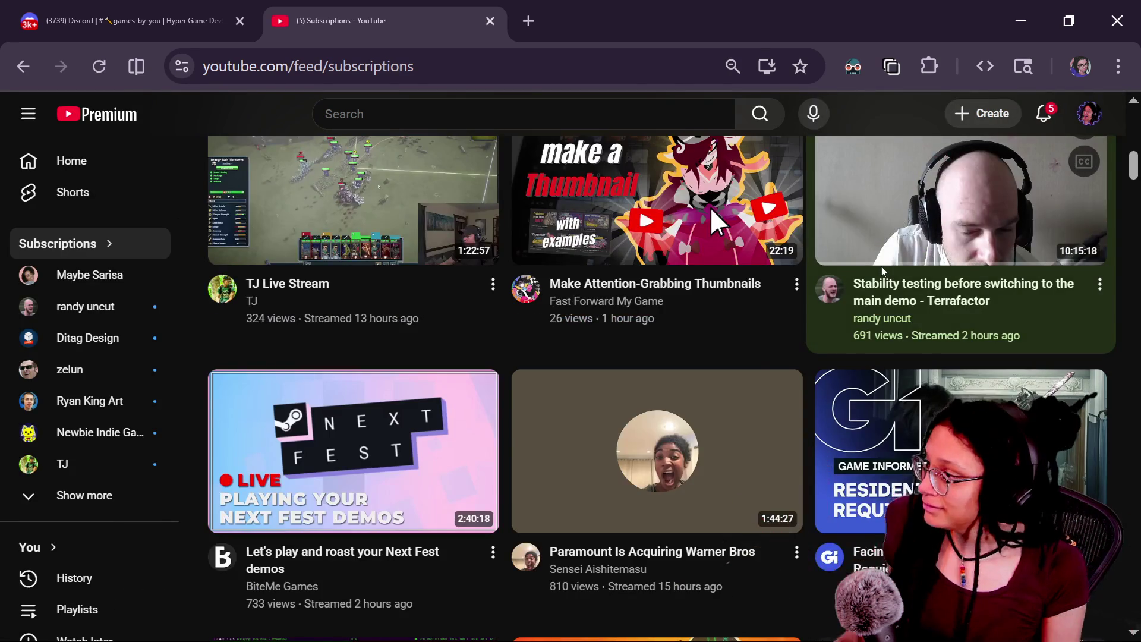
scroll(881, 271, "up", 5)
scroll(881, 271, "up", 8)
scroll(882, 271, "down", 5)
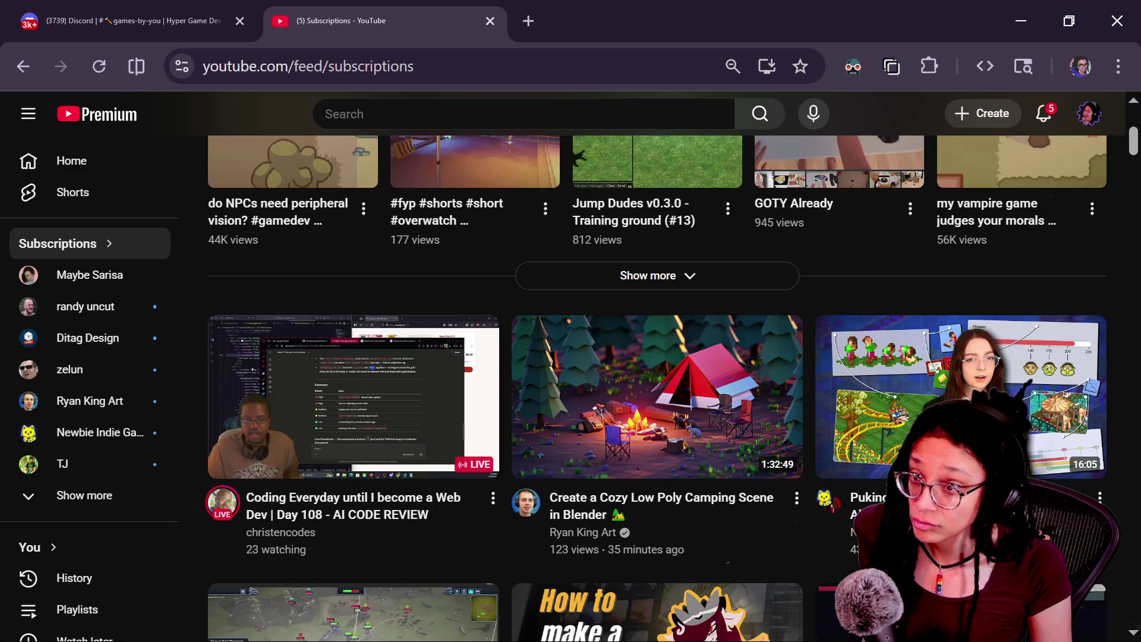
- Bring the YouTube Studio window on screen, enlarge it, and zoom the page to 90%
mouse_move(1140, 59)
left_mouse_down()
mouse_move(1000, 56)
mouse_move(562, 101)
left_mouse_up()
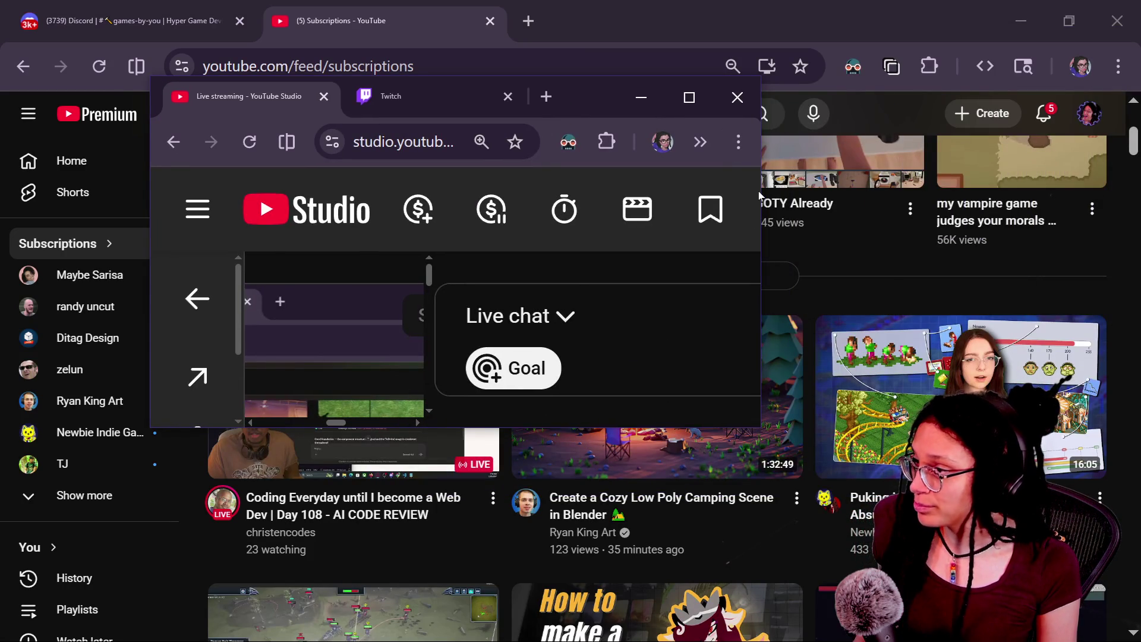
left_click_drag(760, 89, 1114, 89)
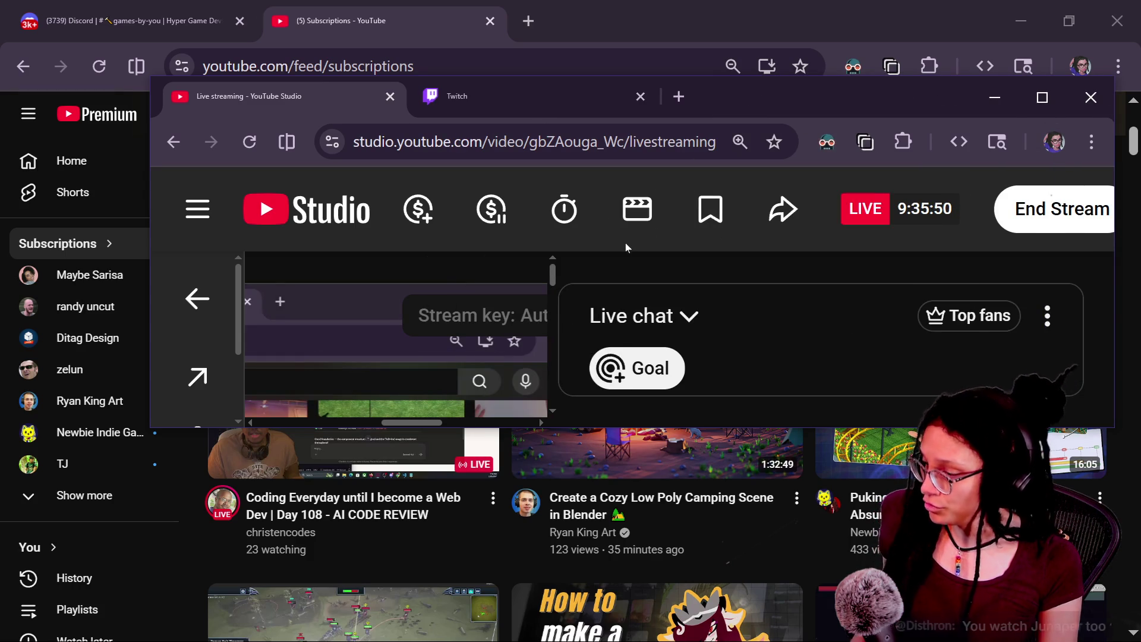
key("ctrl+minus")
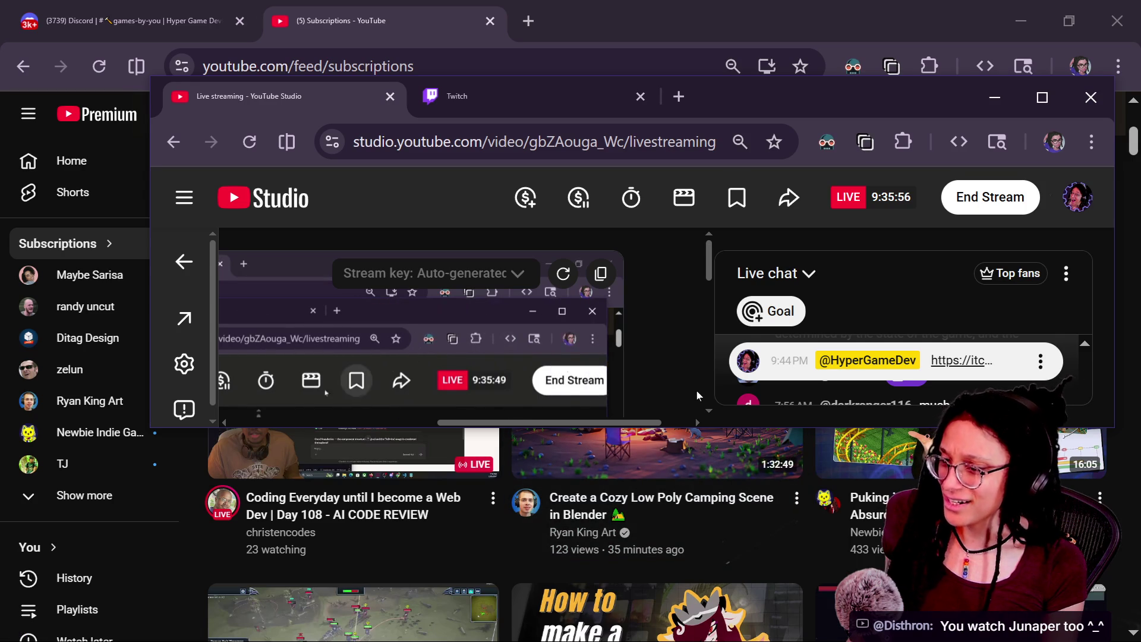
left_click_drag(696, 426, 689, 585)
left_click_drag(864, 94, 406, 97)
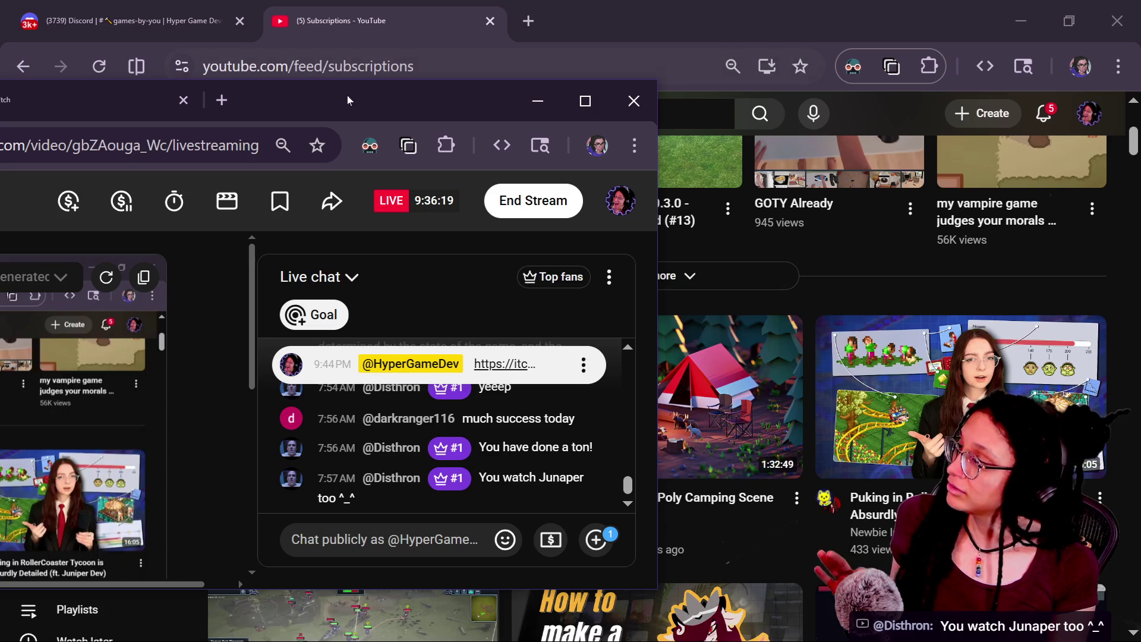
- Reposition the live stream studio window and bring it to the front
mouse_move(442, 107)
left_mouse_down()
mouse_move(596, 209)
mouse_move(561, 187)
mouse_move(523, 188)
mouse_move(487, 219)
mouse_move(691, 209)
left_mouse_up()
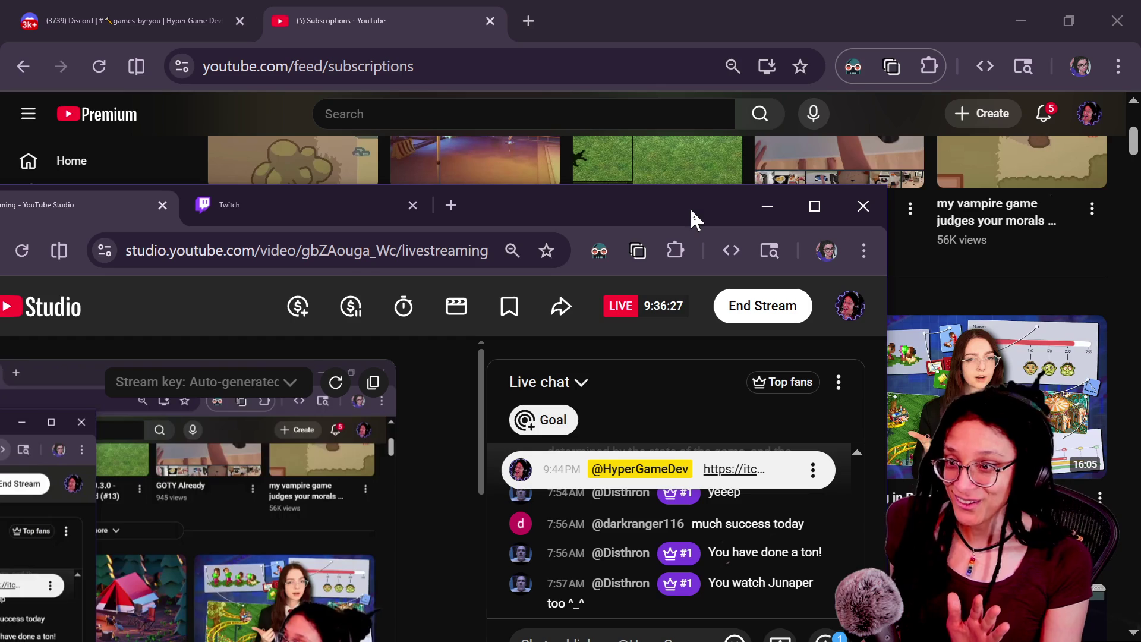
left_click_drag(691, 211, 567, 229)
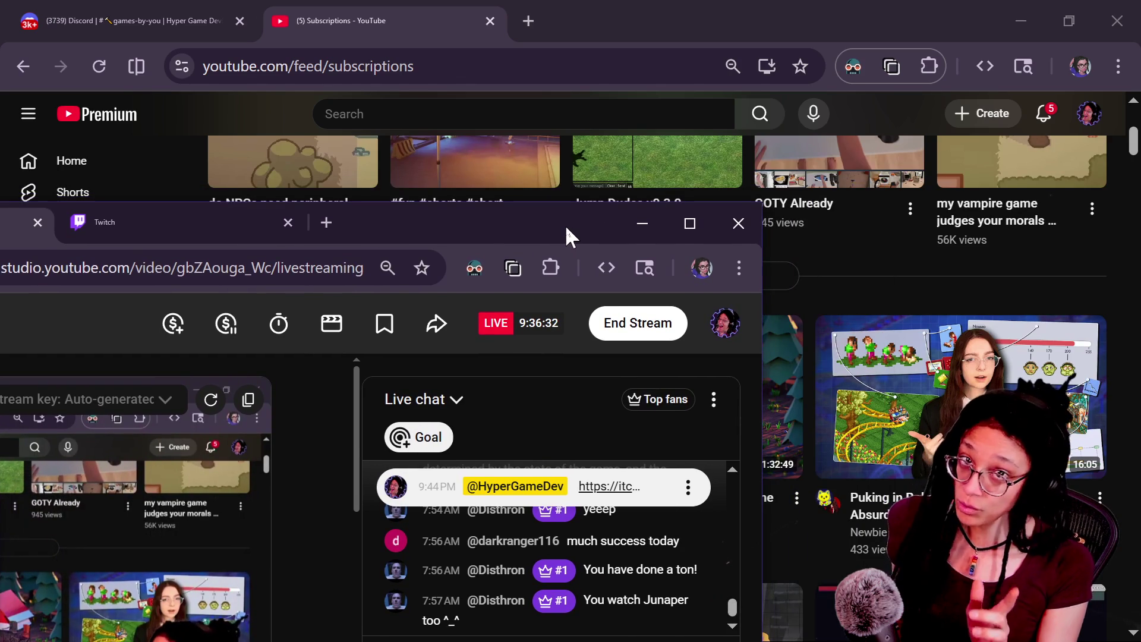
left_click(977, 113)
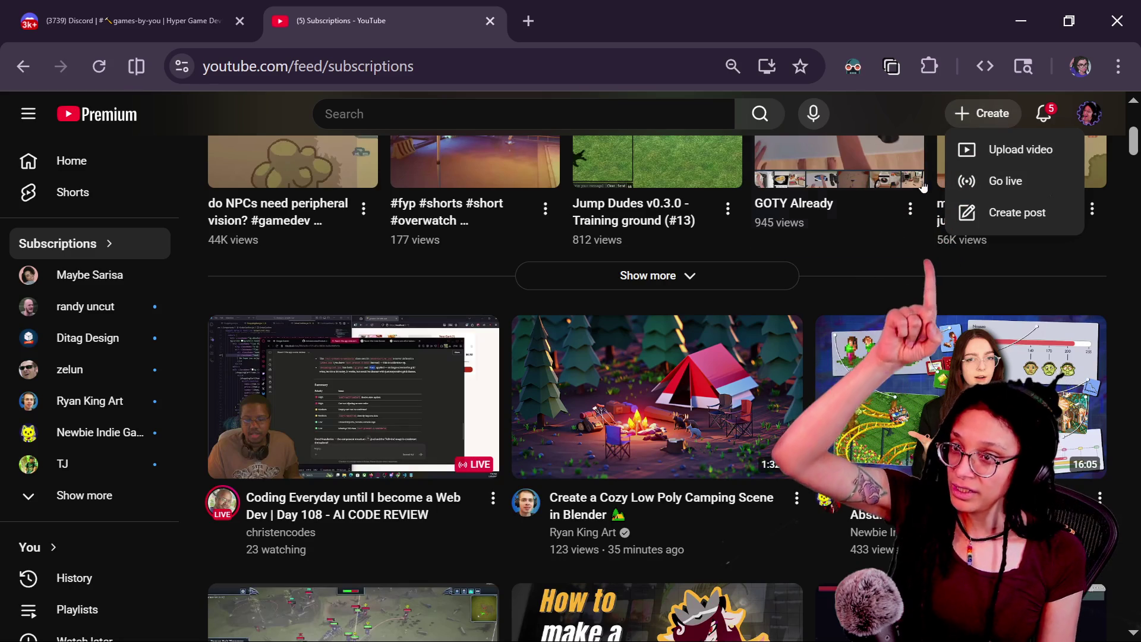
left_click(1009, 182)
mouse_move(429, 235)
left_mouse_down()
mouse_move(605, 193)
mouse_move(605, 9)
mouse_move(656, 112)
mouse_move(761, 110)
mouse_move(622, 145)
mouse_move(690, 81)
left_mouse_up()
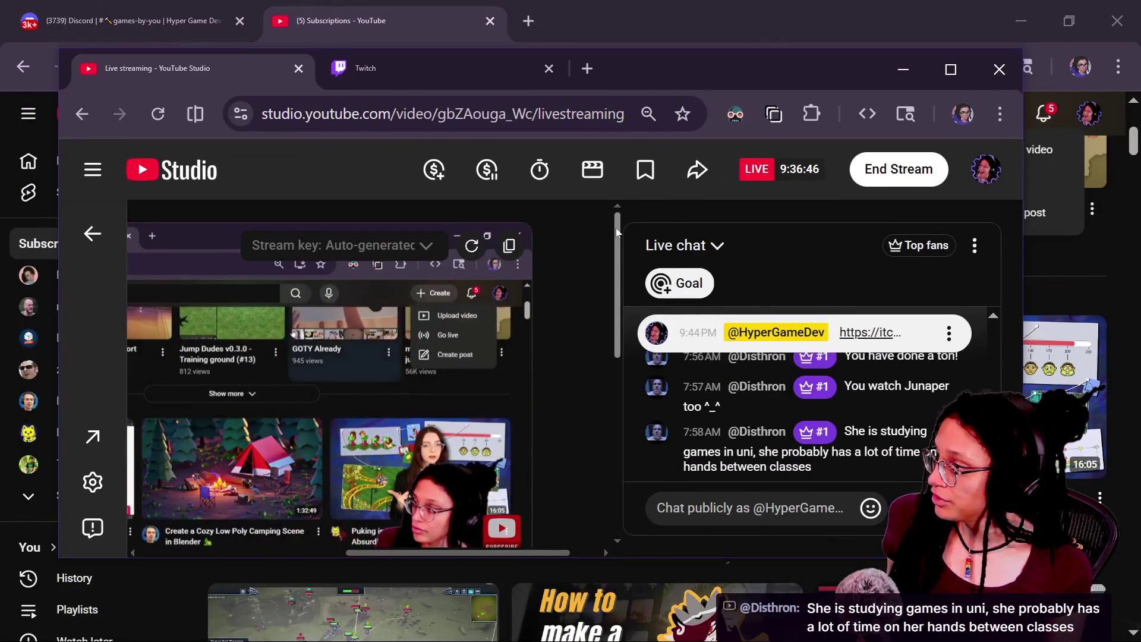
- Scroll to the stream details and open the live stream's Edit settings
scroll(618, 248, "down", 1)
left_click_drag(618, 248, 615, 322)
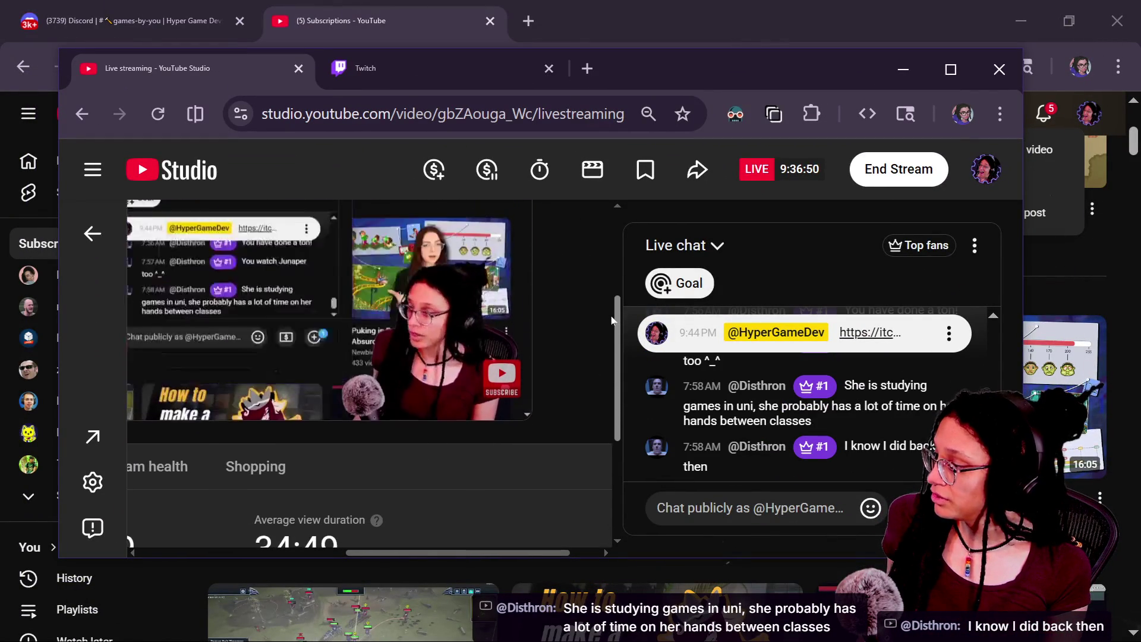
scroll(554, 416, "up", 1)
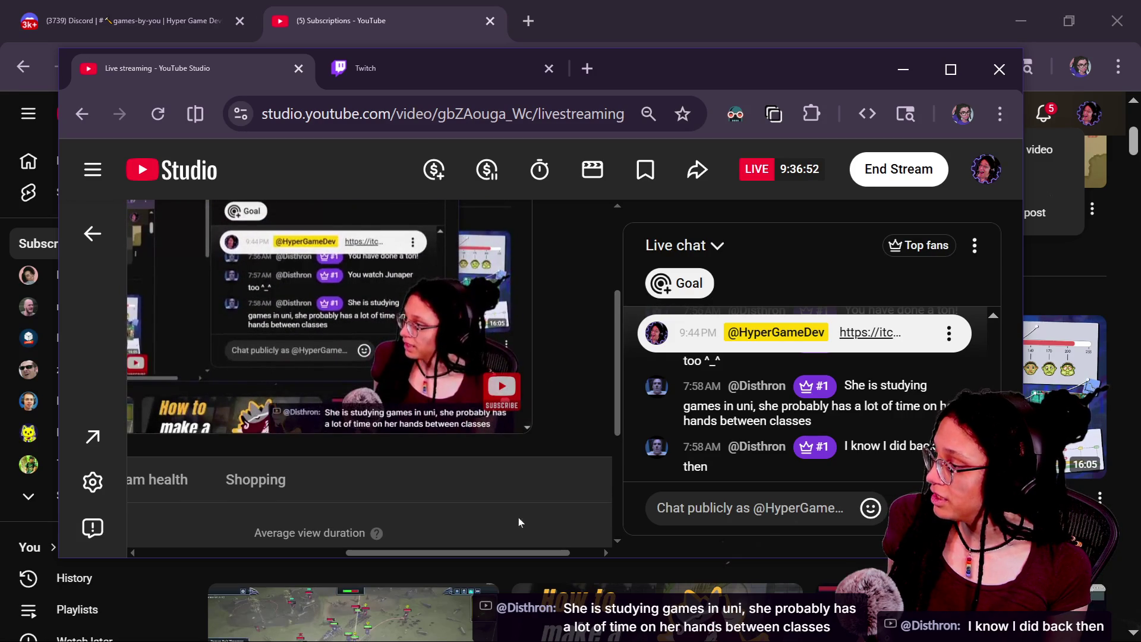
scroll(570, 451, "up", 1)
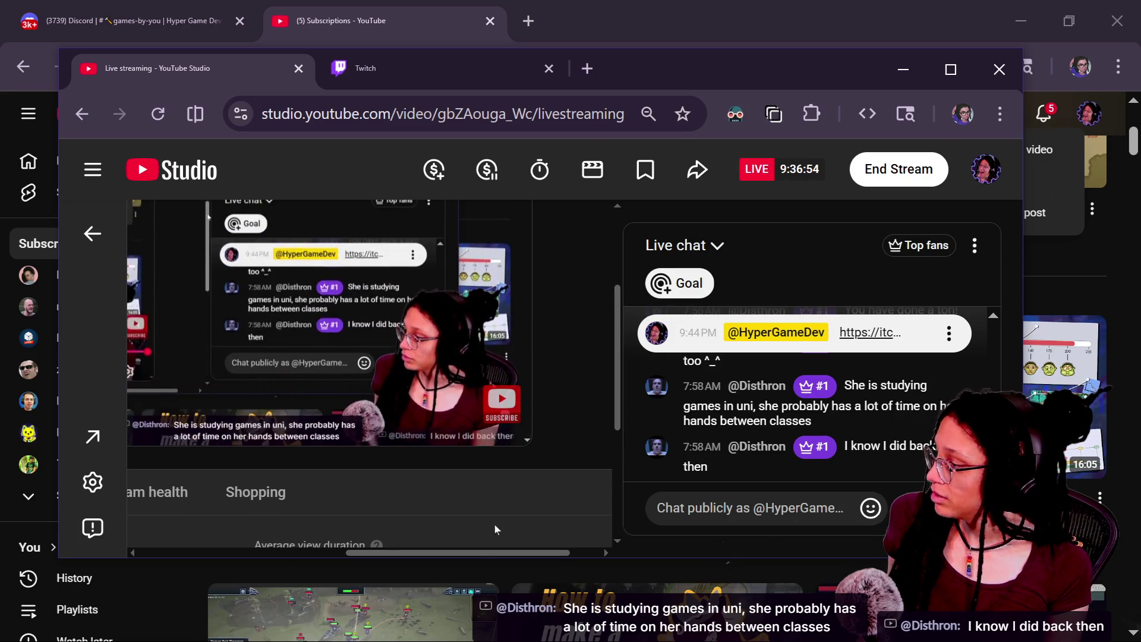
mouse_move(476, 552)
left_mouse_down()
mouse_move(269, 553)
mouse_move(506, 548)
left_mouse_up()
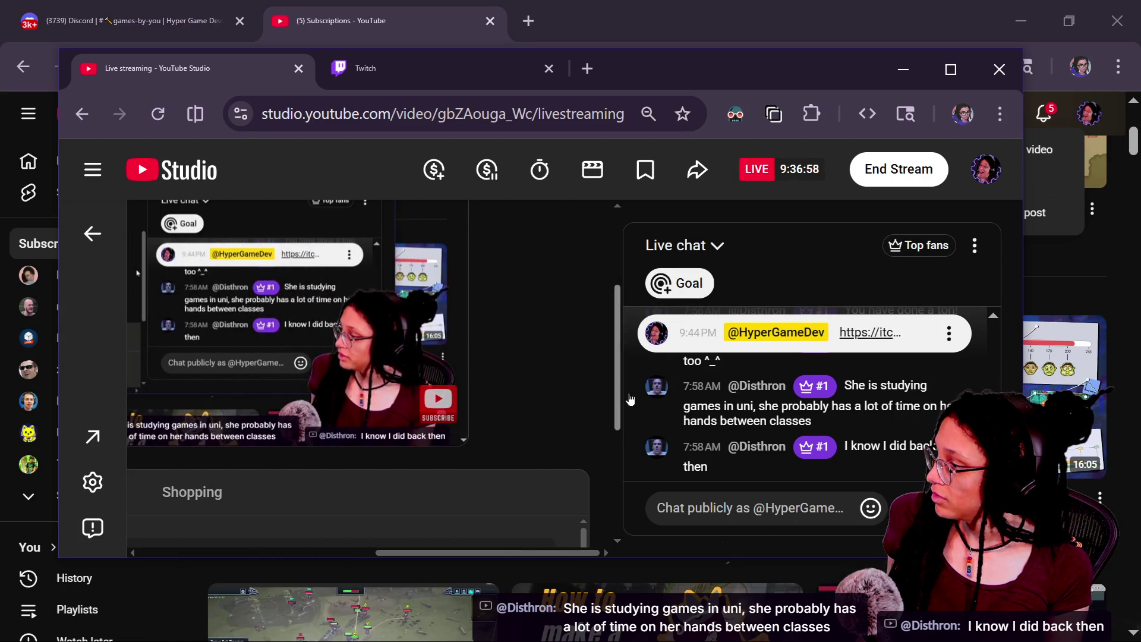
scroll(497, 486, "down", 1)
left_click(498, 486)
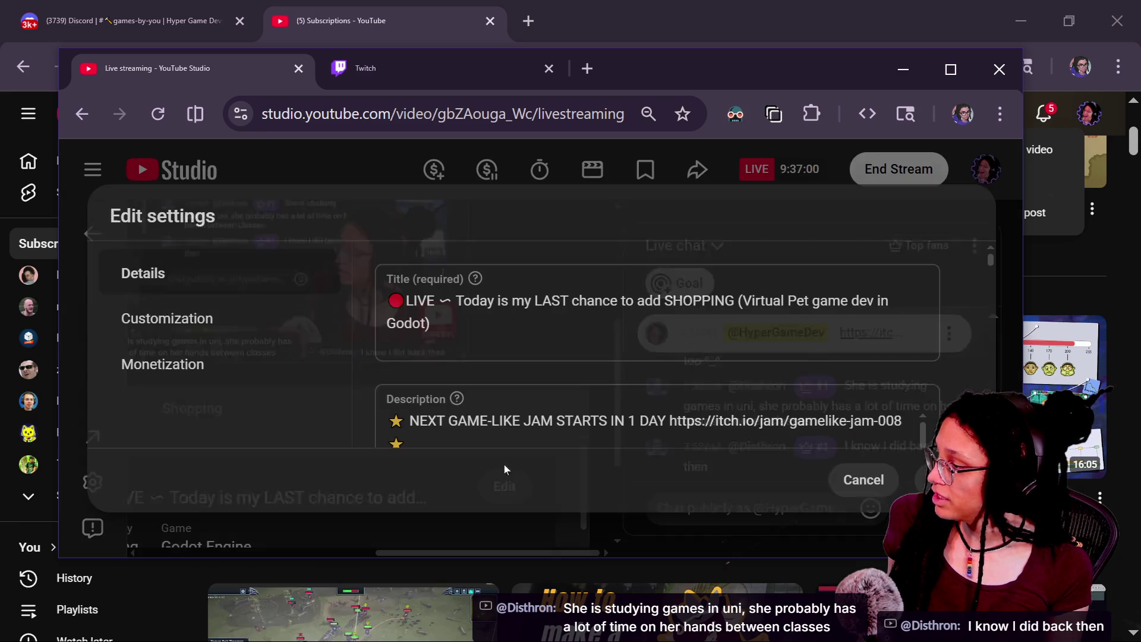
- Under Customization, add a redirect to 'Coding Everyday until I become a Web Dev | Day 108' and save
left_click(247, 304)
scroll(564, 294, "down", 10)
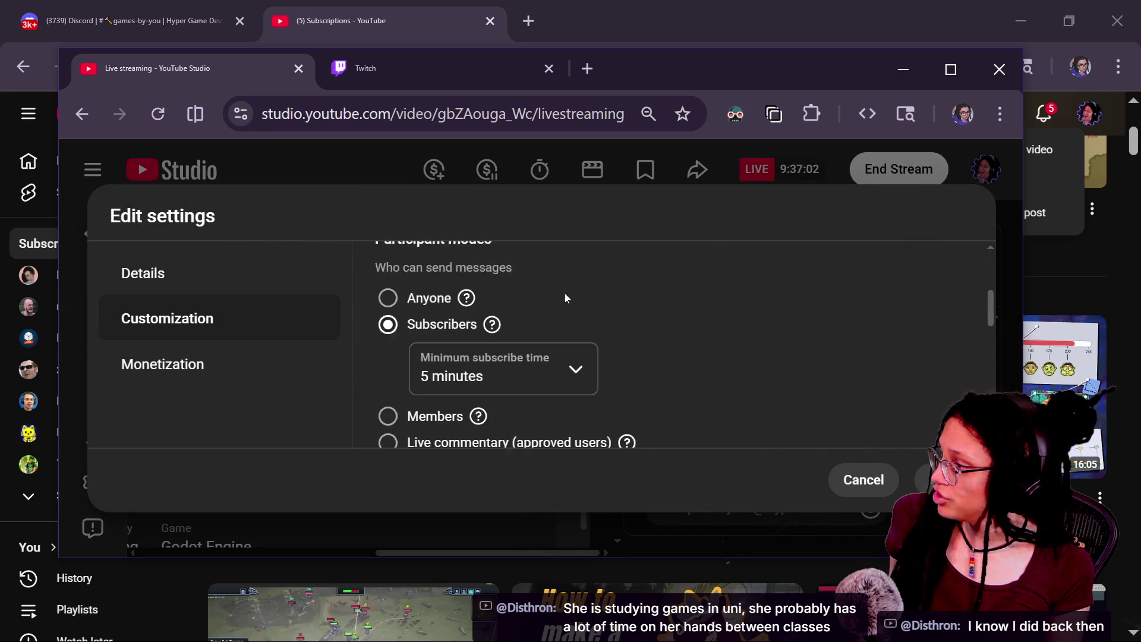
left_click(395, 280)
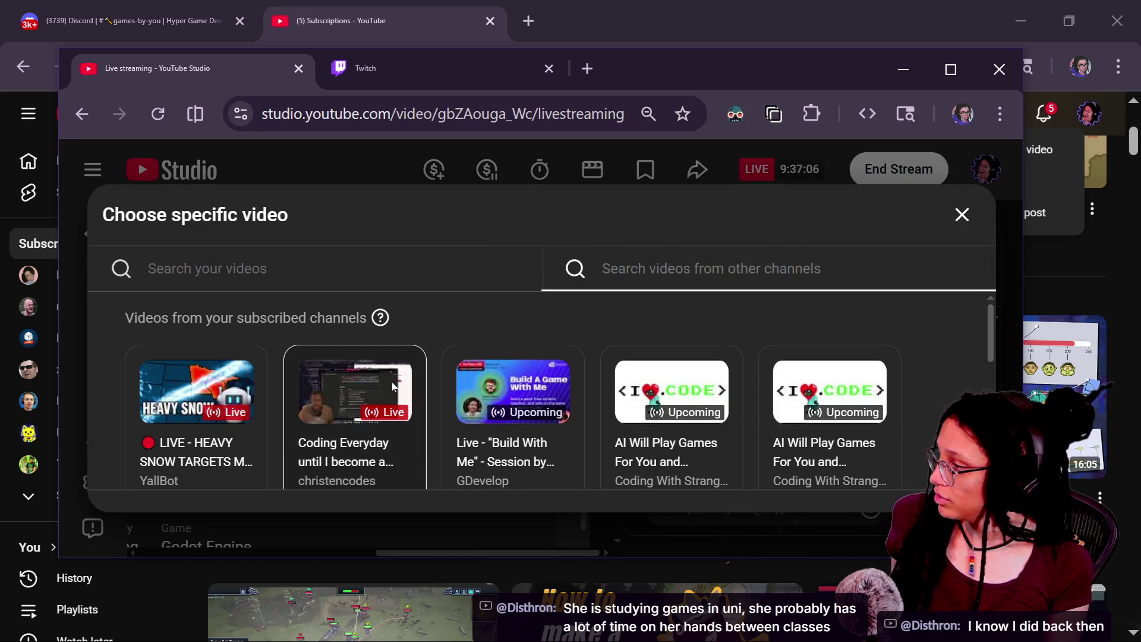
left_click(355, 416)
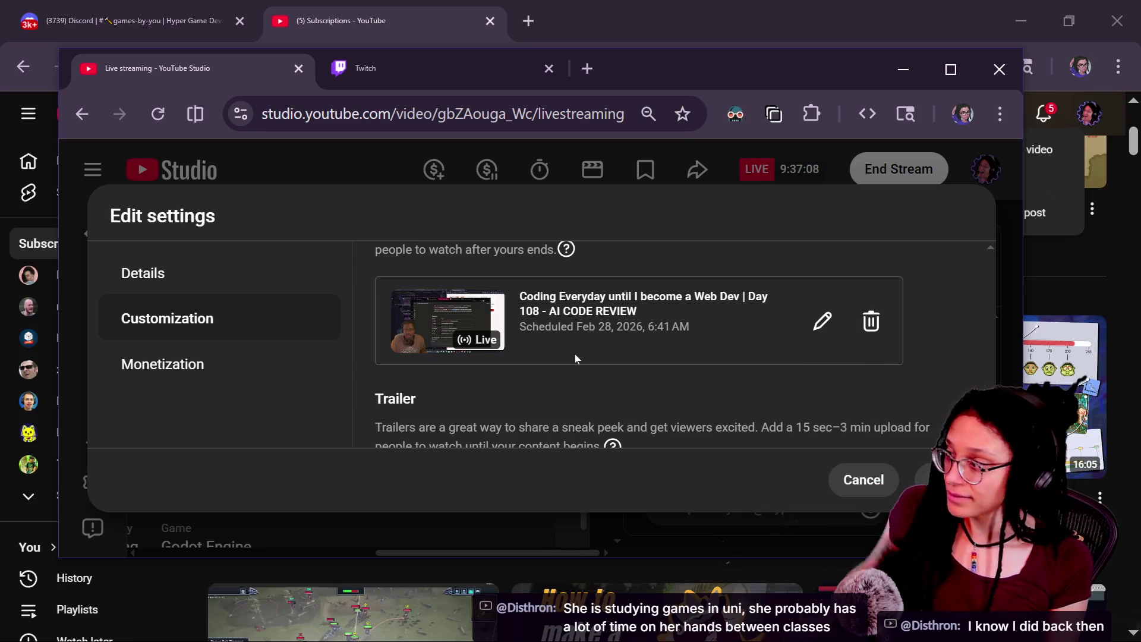
scroll(567, 381, "up", 2)
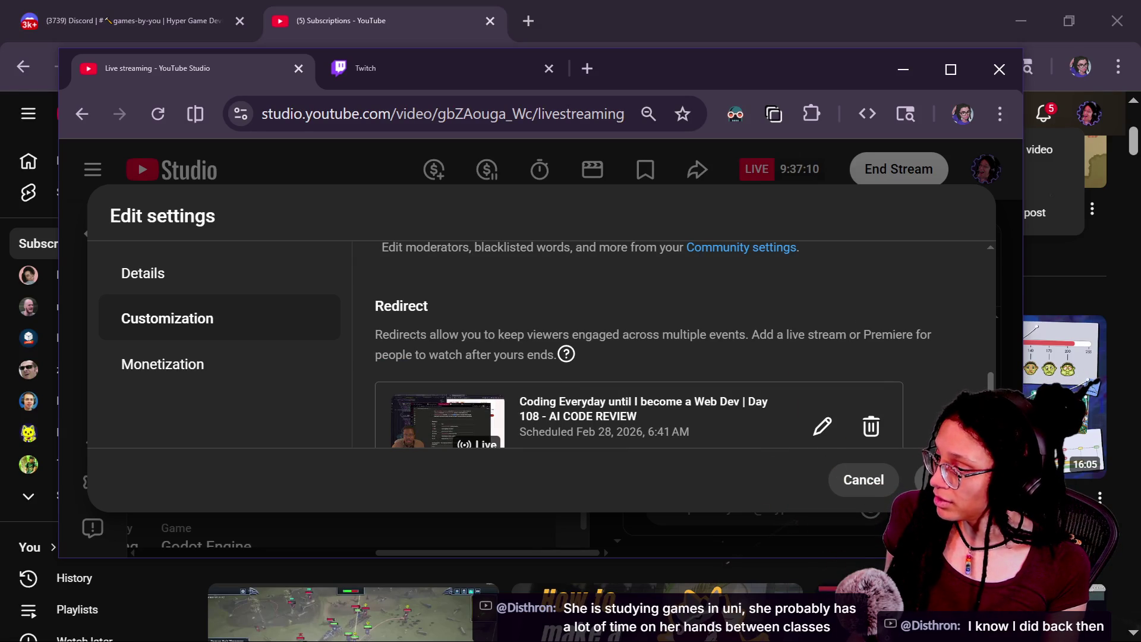
left_click(942, 479)
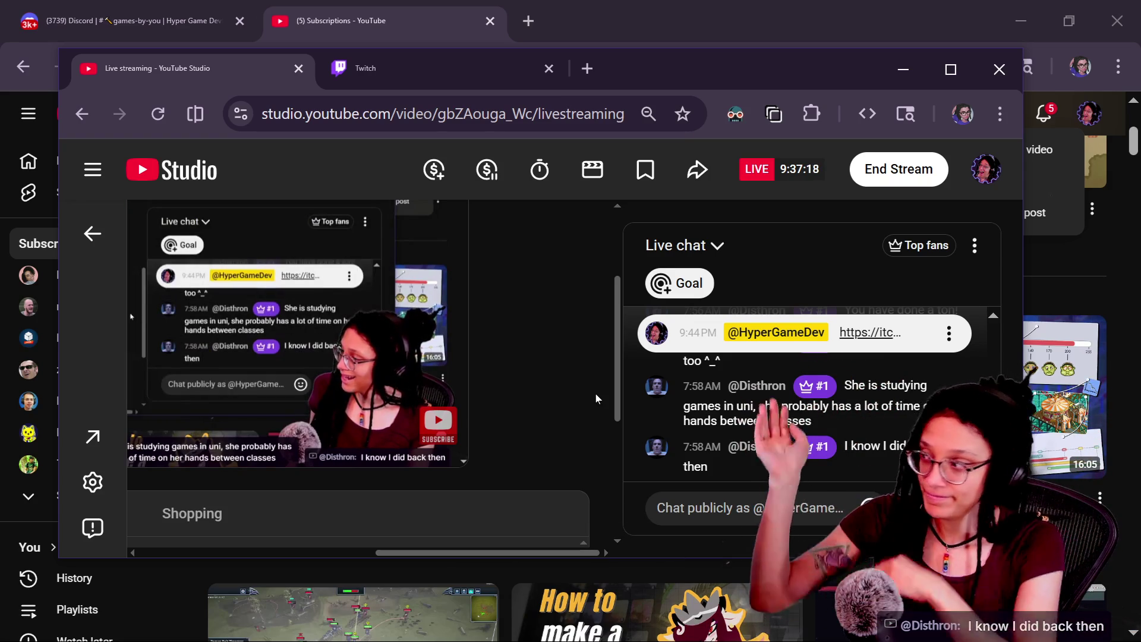
scroll(734, 411, "up", 3)
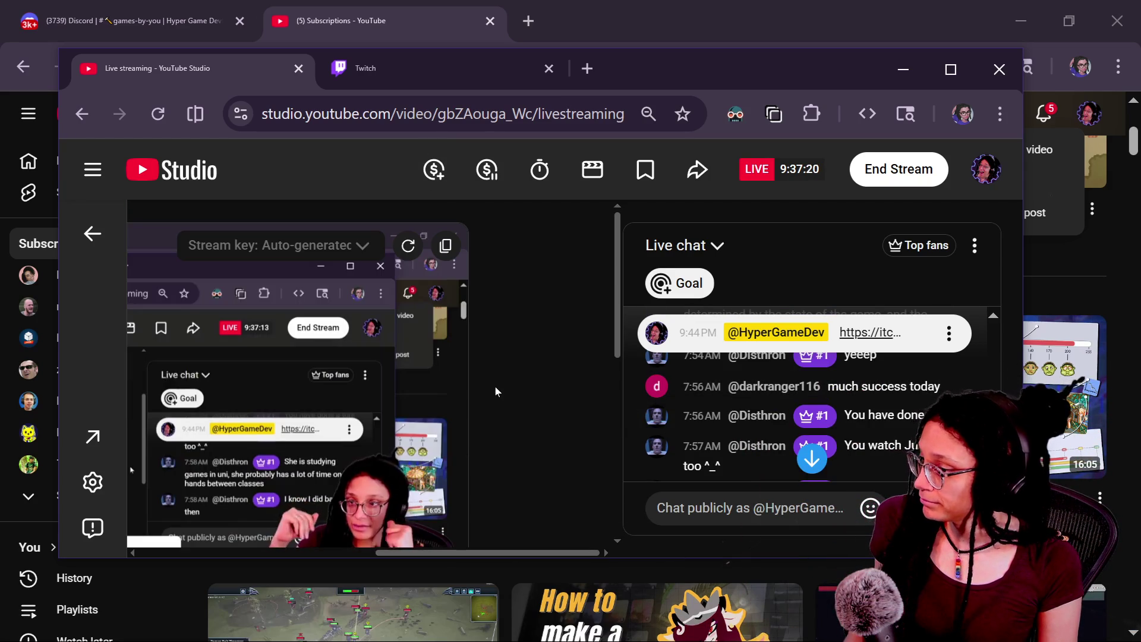
scroll(735, 411, "down", 3)
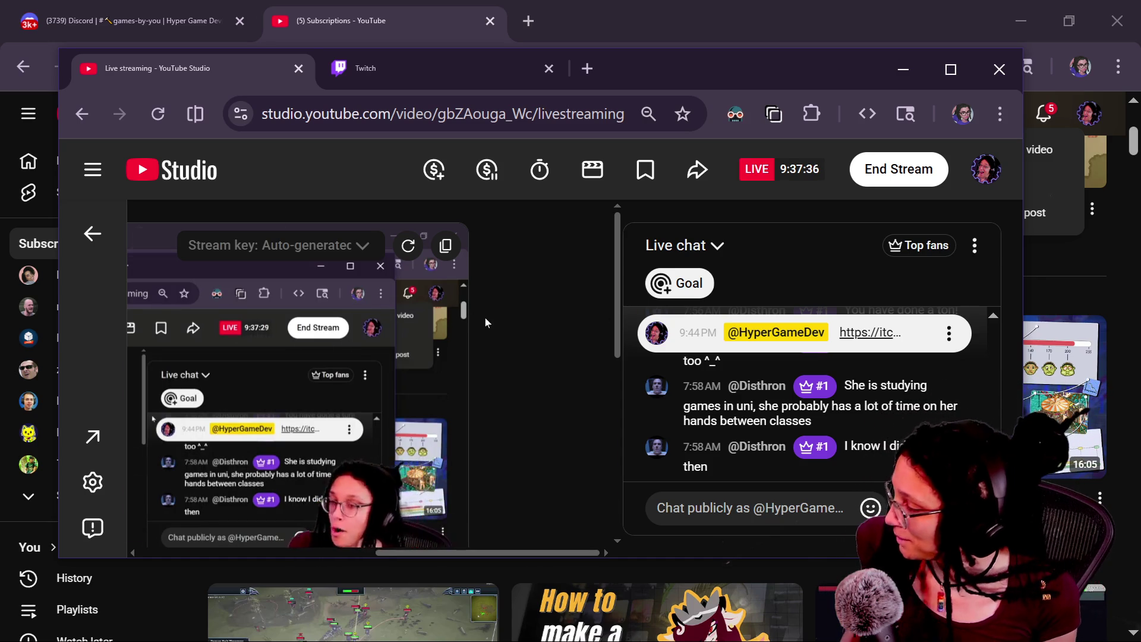
scroll(485, 322, "left", 3)
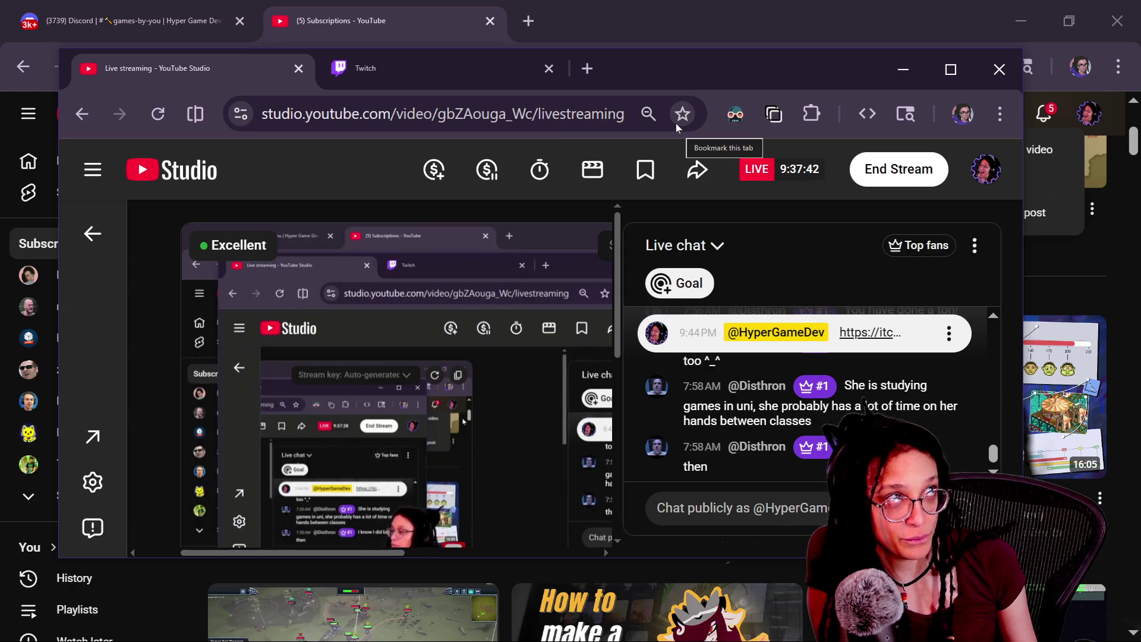
- Search YouTube for 'number go up' and open The "Number Go Up" Addiction video
left_click(654, 19)
type("number go up")
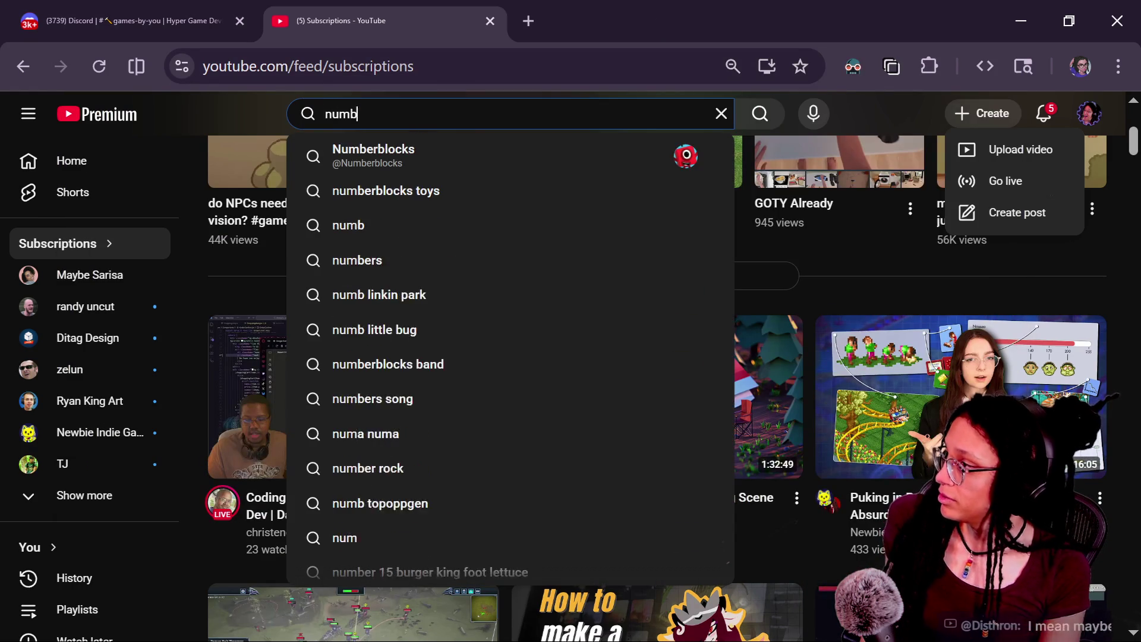
key("Return")
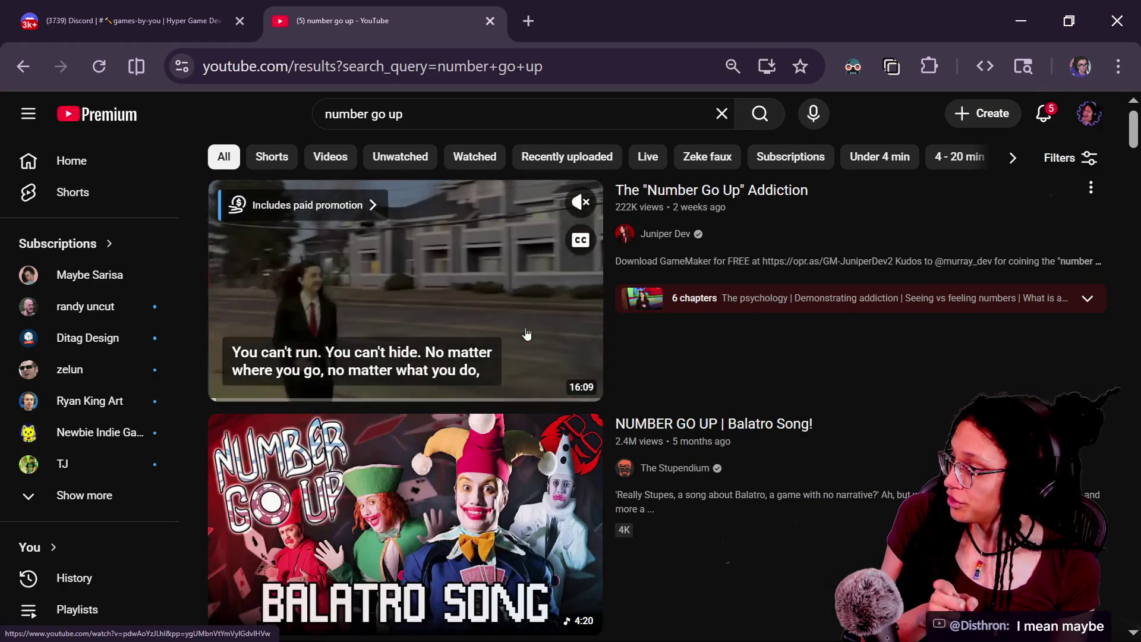
left_click(474, 326)
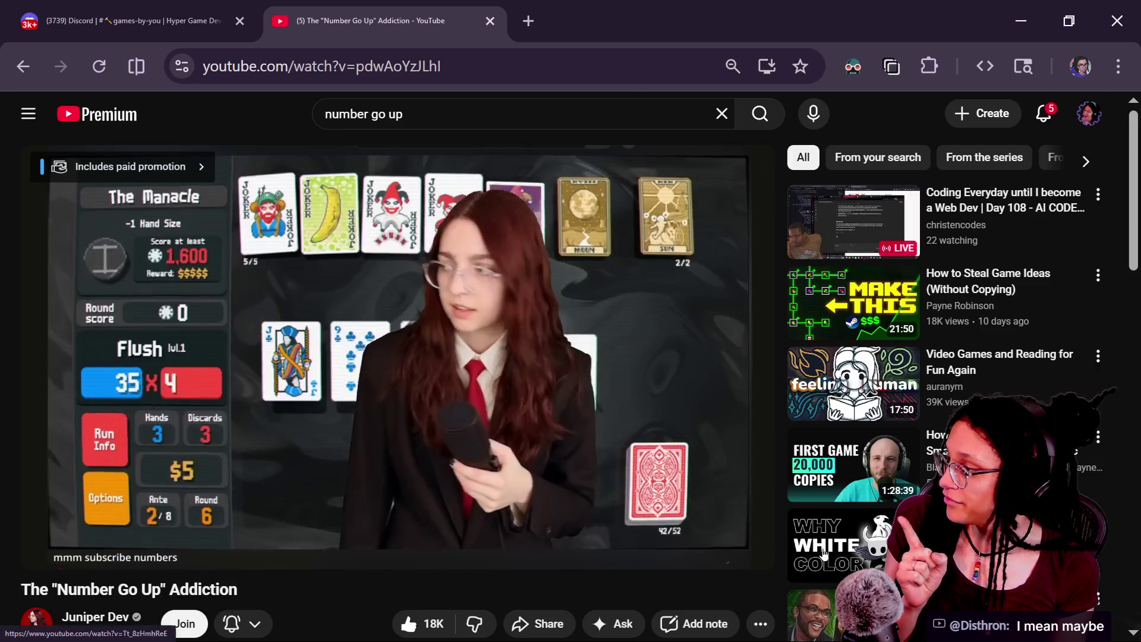
- Seek the video to its final minute with arrow and J/L keys, then pause it
key("Right")
key("Right")
key("Right")
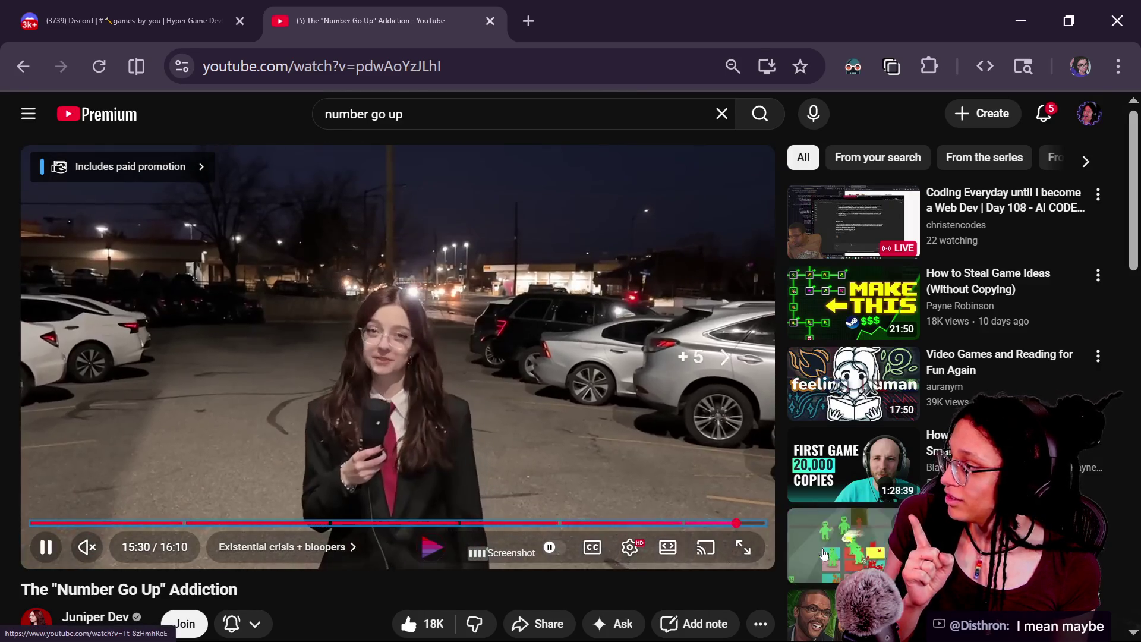
key("Right")
key("Left")
key("Left")
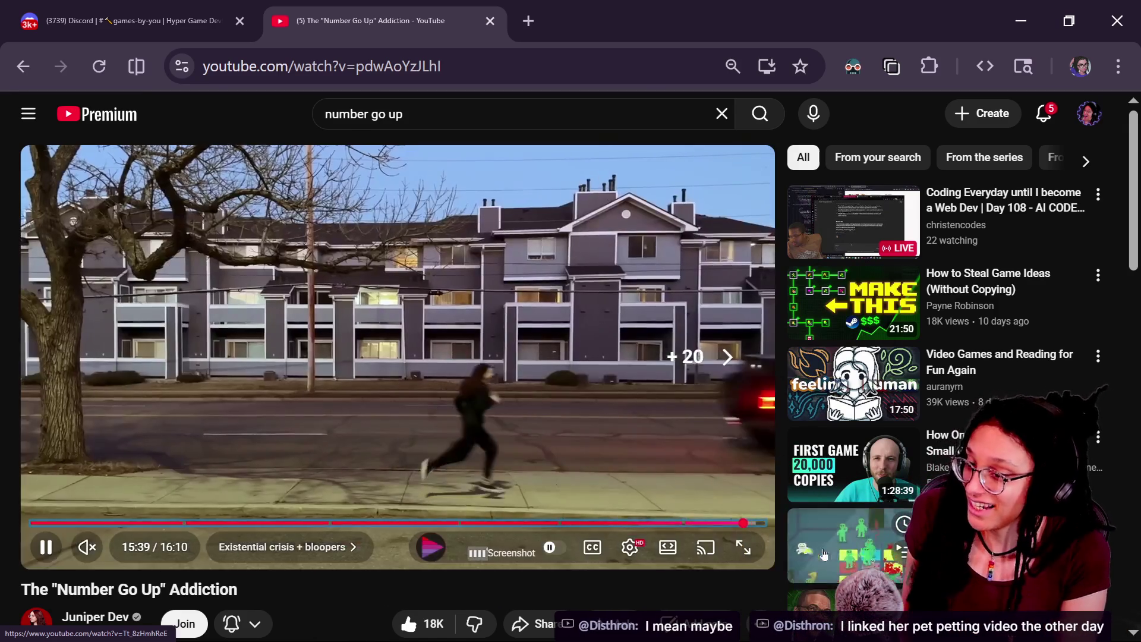
key("l")
key("Left")
key("l")
key("Right")
key("j")
key("Left")
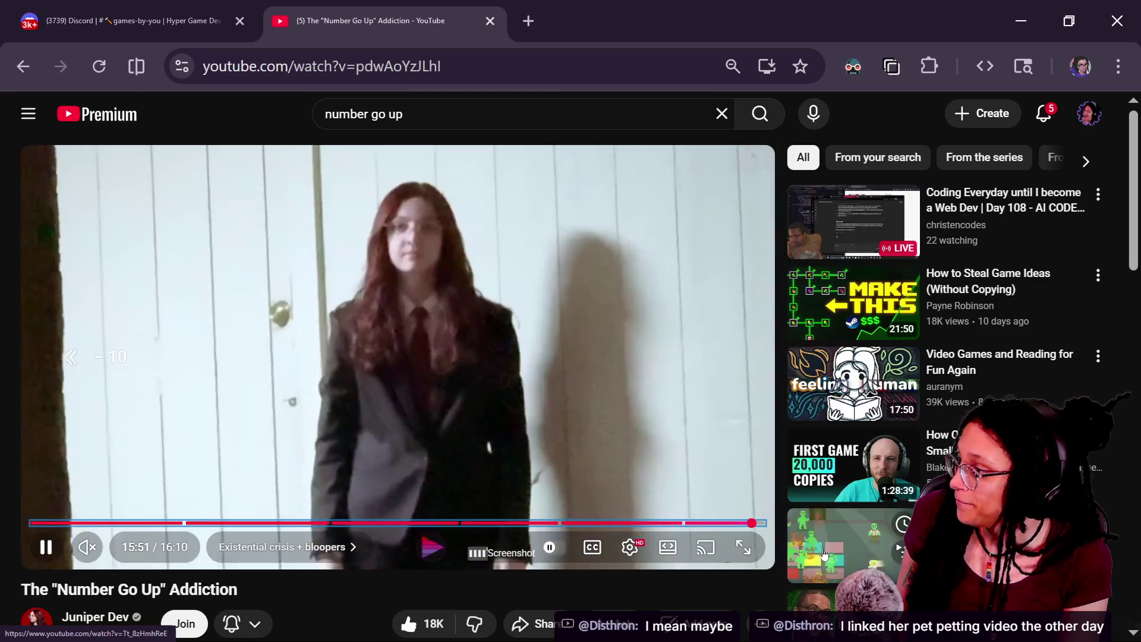
key("Left")
key("Left")
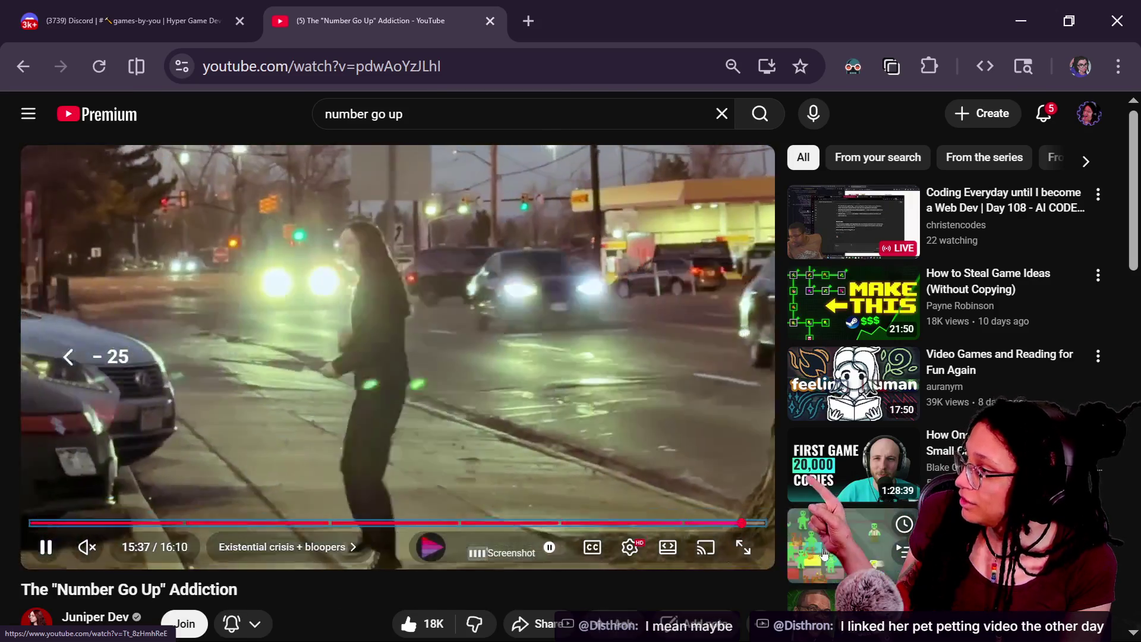
key("Right")
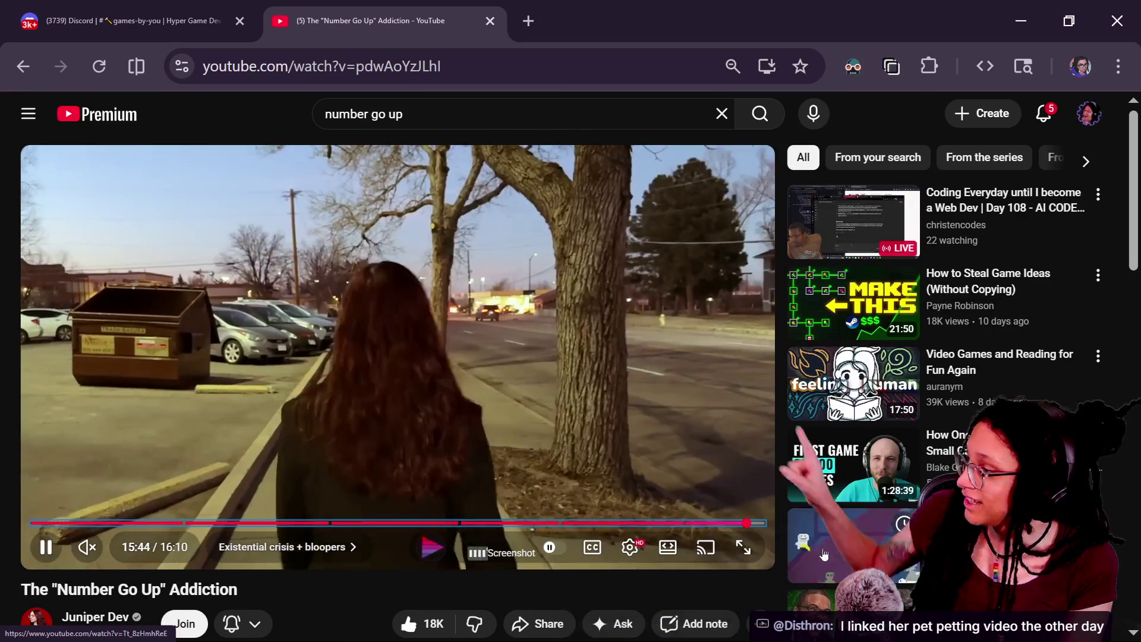
key("Left")
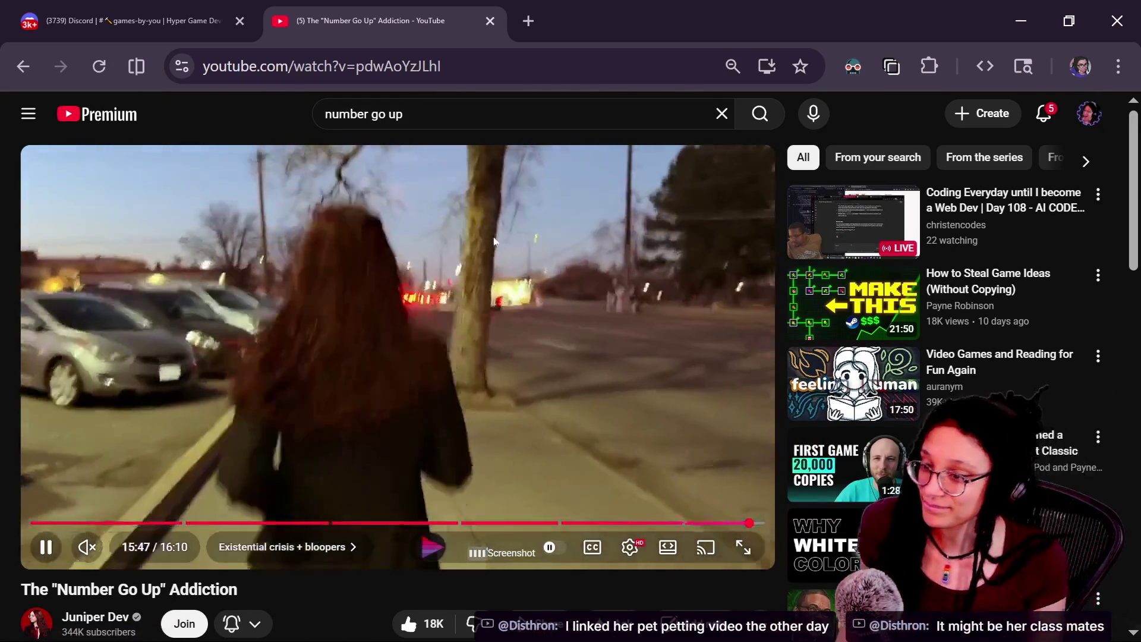
left_click(493, 241)
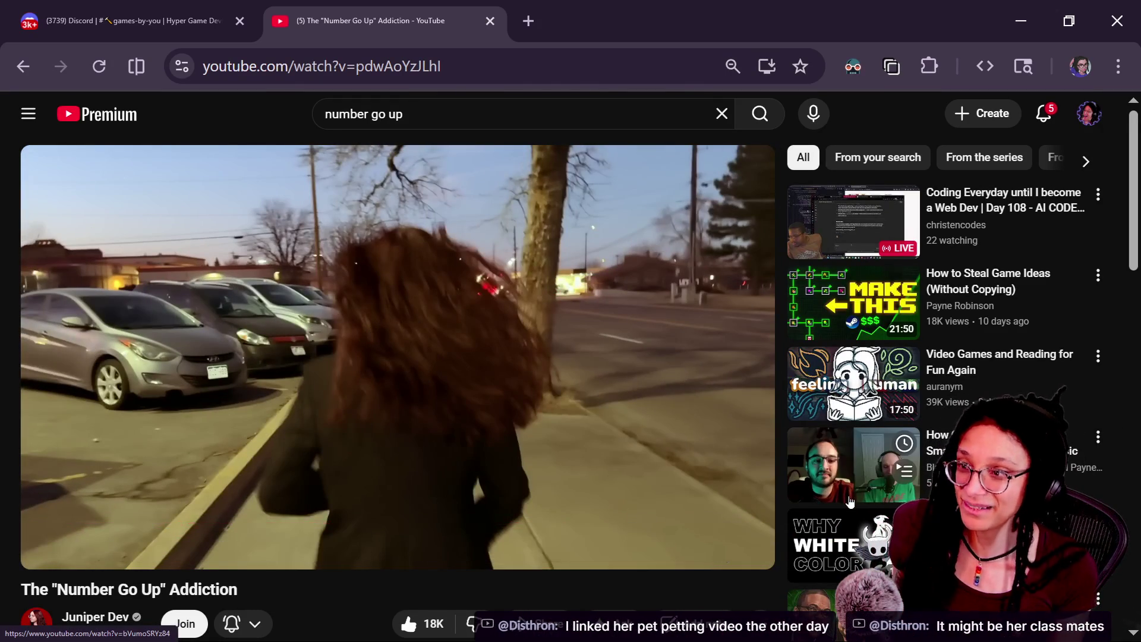
key("alt+Tab")
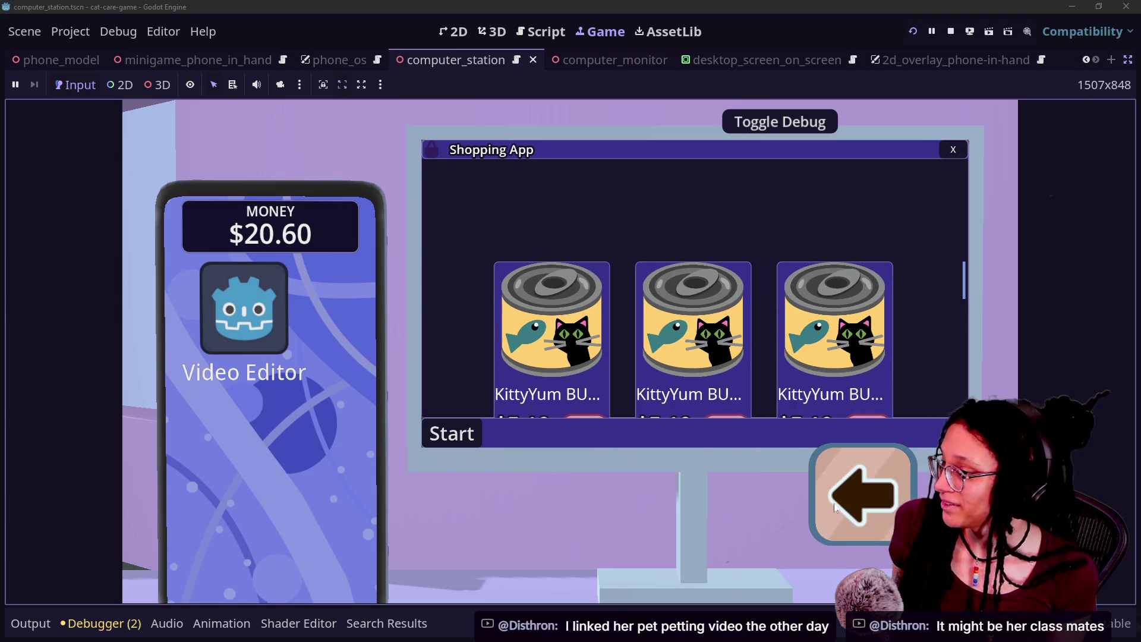
- Open the Twitch homepage in a new browser tab
key("alt+Tab")
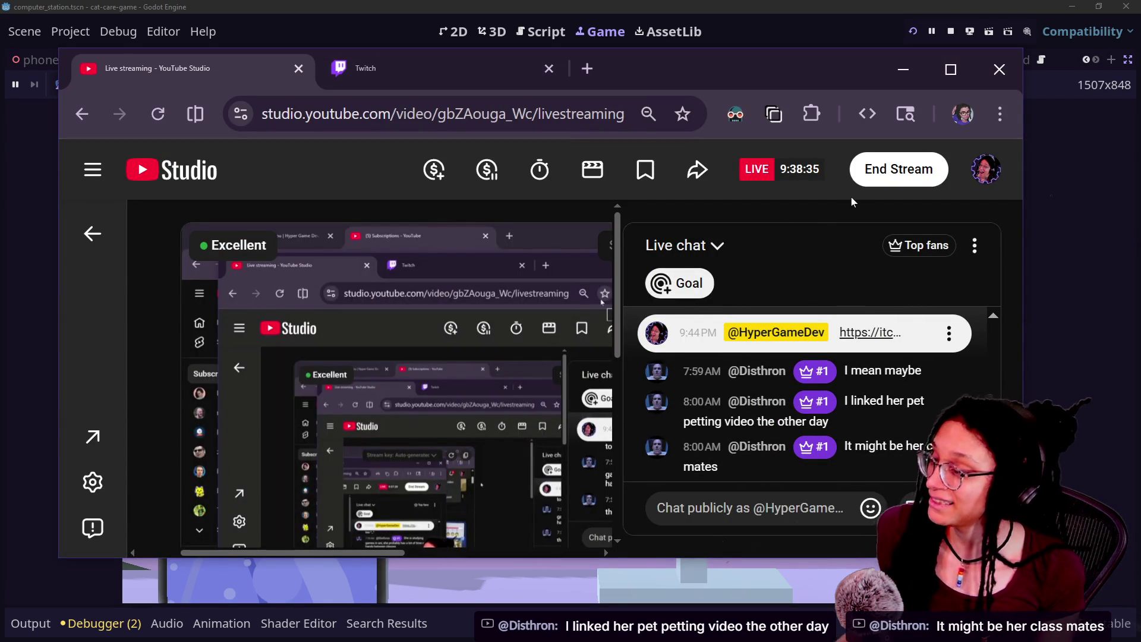
key("alt+Tab")
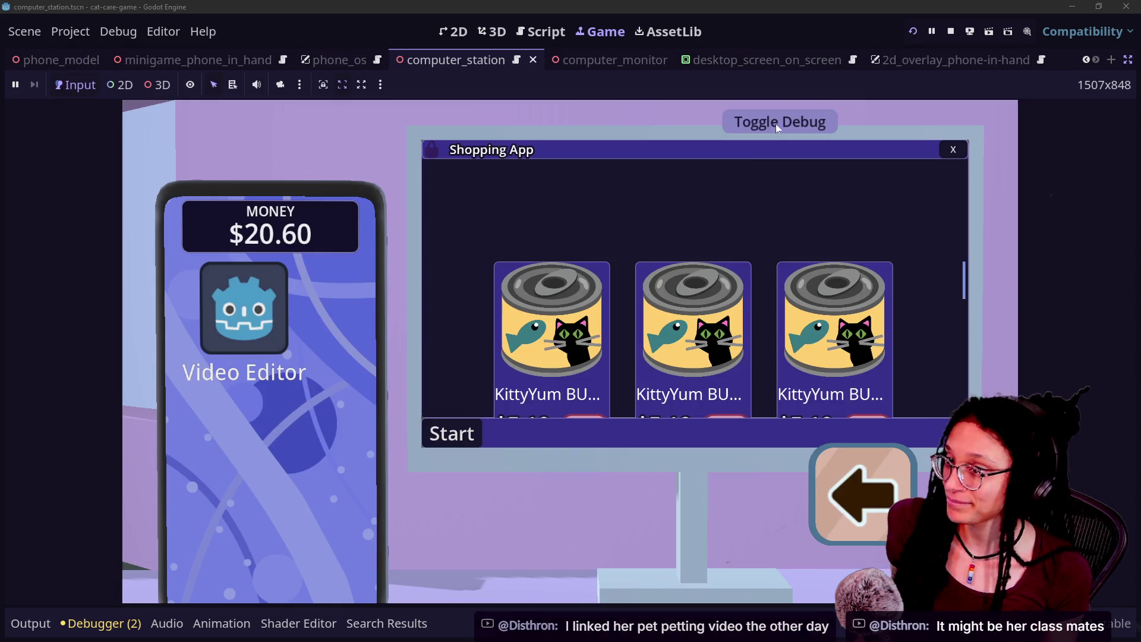
key("alt+Tab")
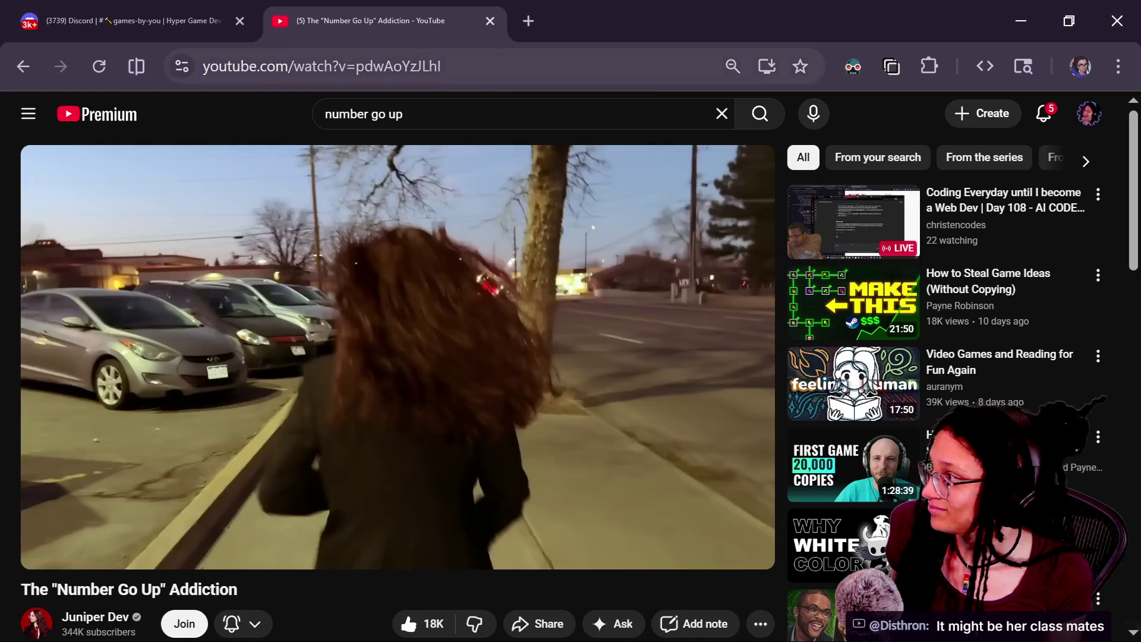
left_click(520, 19)
type("tw")
key("Return")
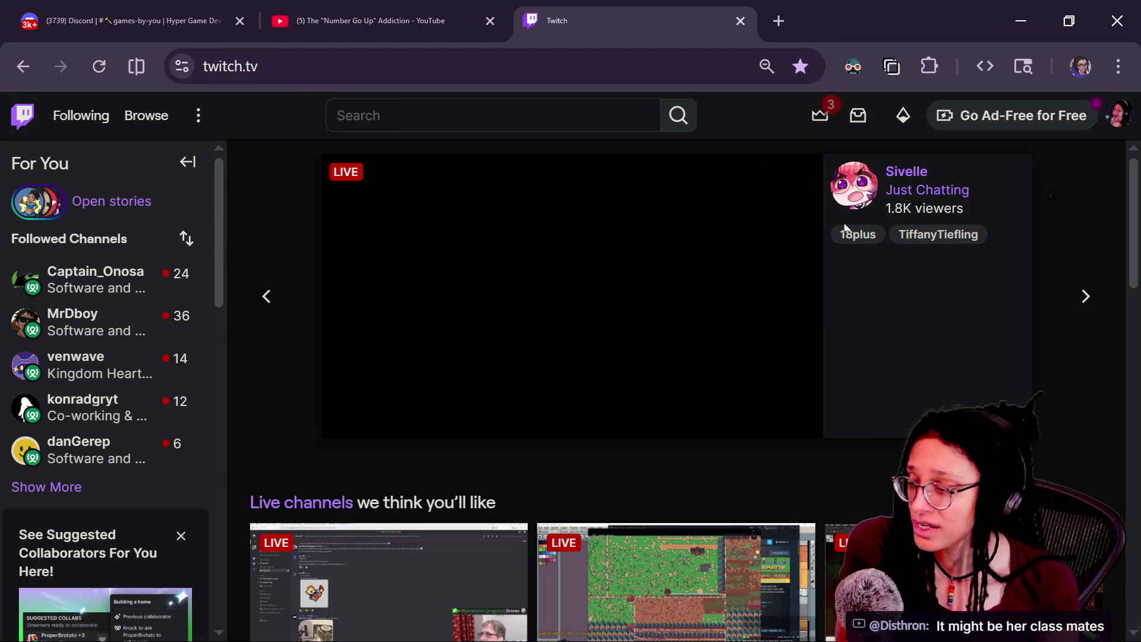
left_click(387, 18)
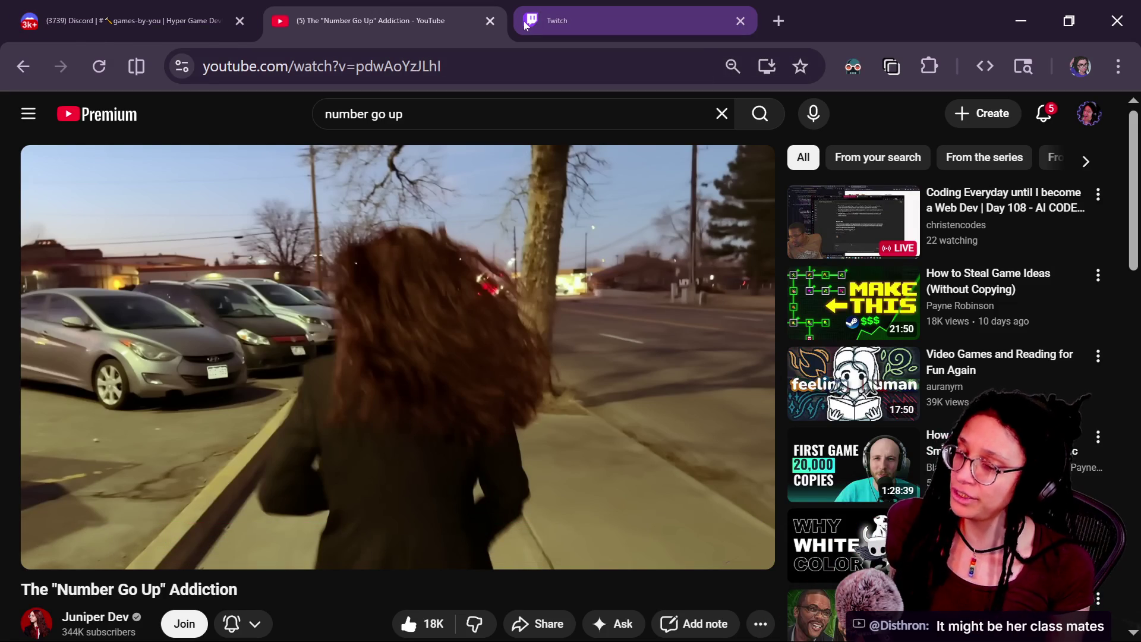
key("alt+Tab")
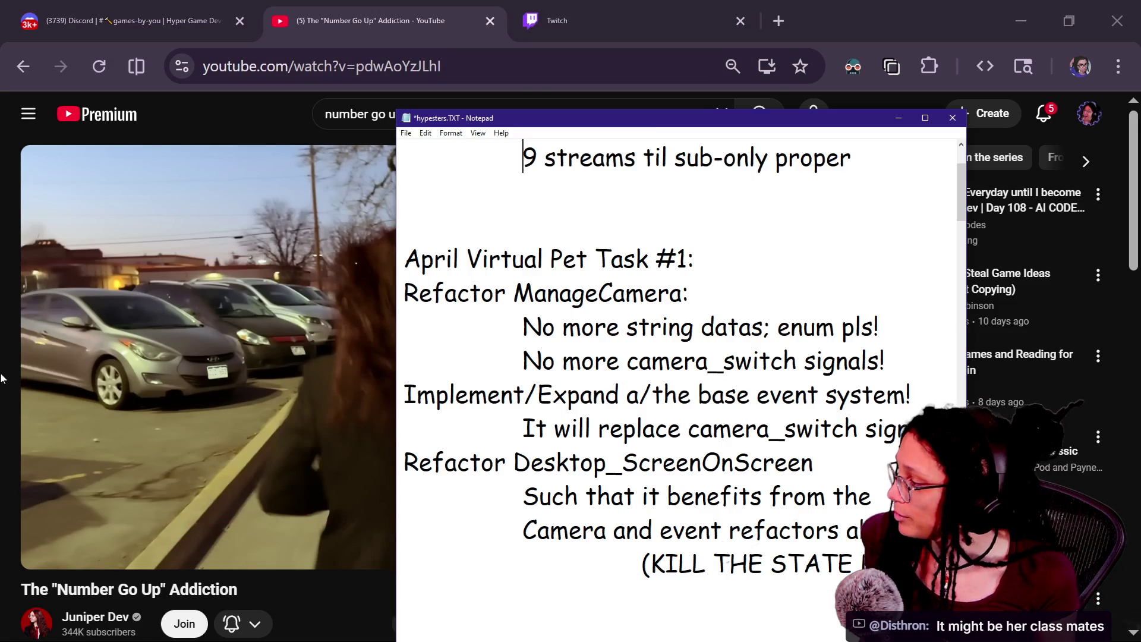
right_click(117, 622)
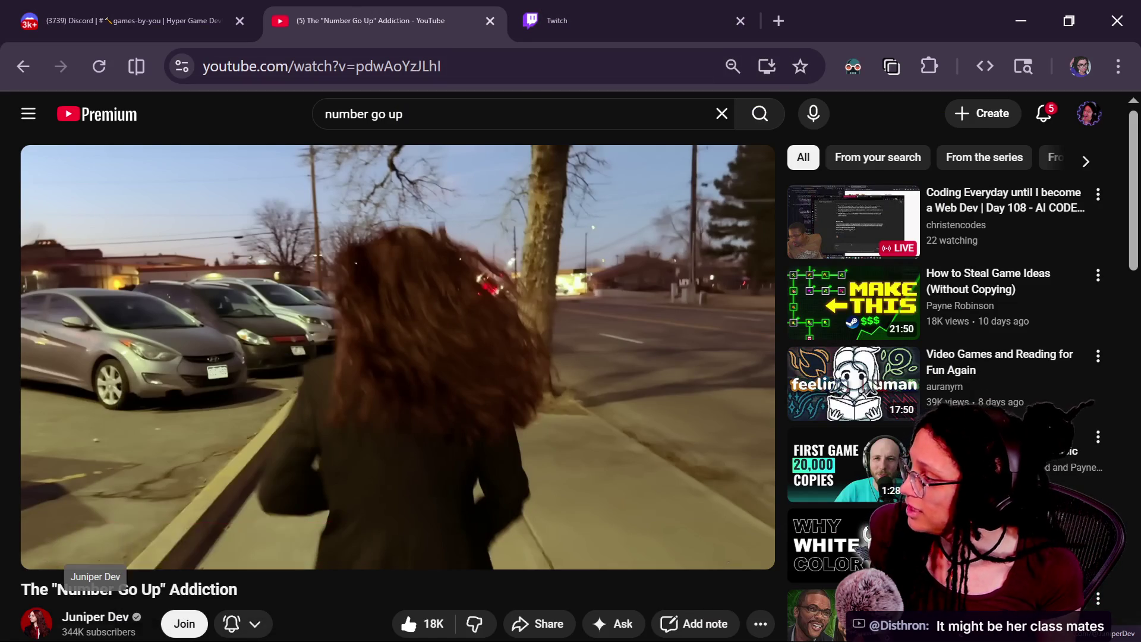
left_click(187, 390)
left_click(461, 18)
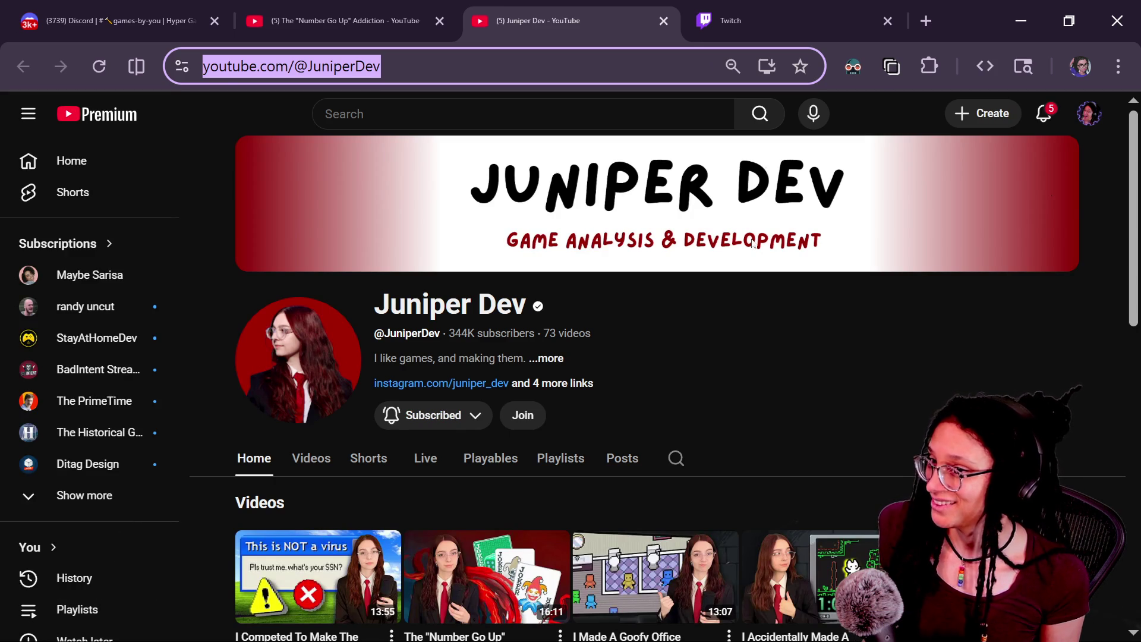
- Paste and send the Juniper Dev channel link in both YouTube live chat and Twitch chat
key("alt+Tab")
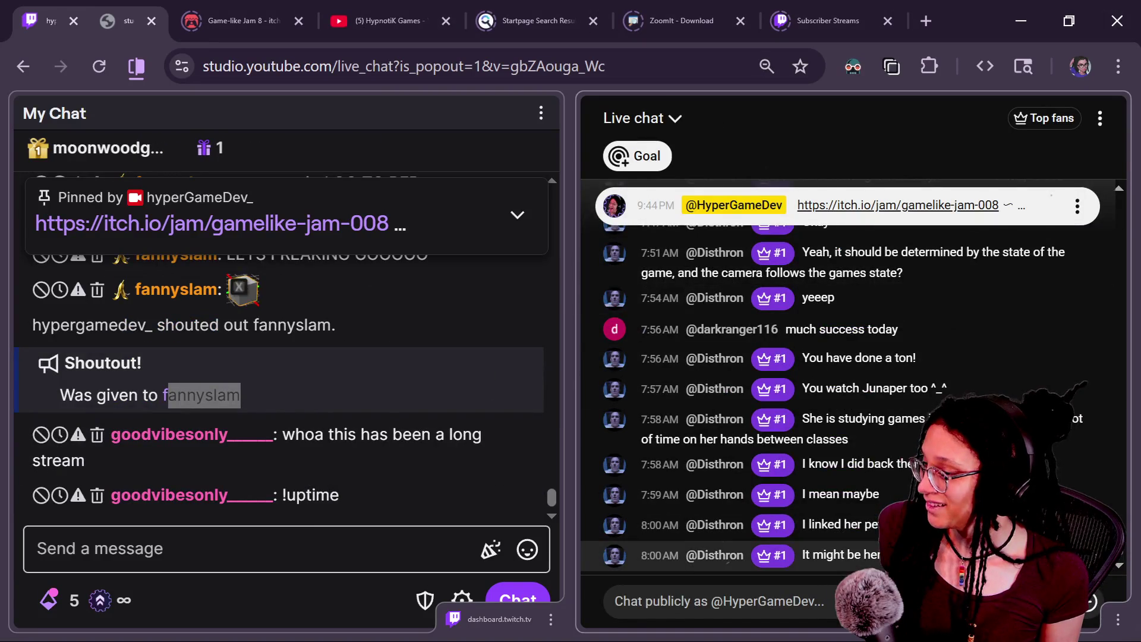
key("ctrl+v")
key("Return")
key("alt+Tab")
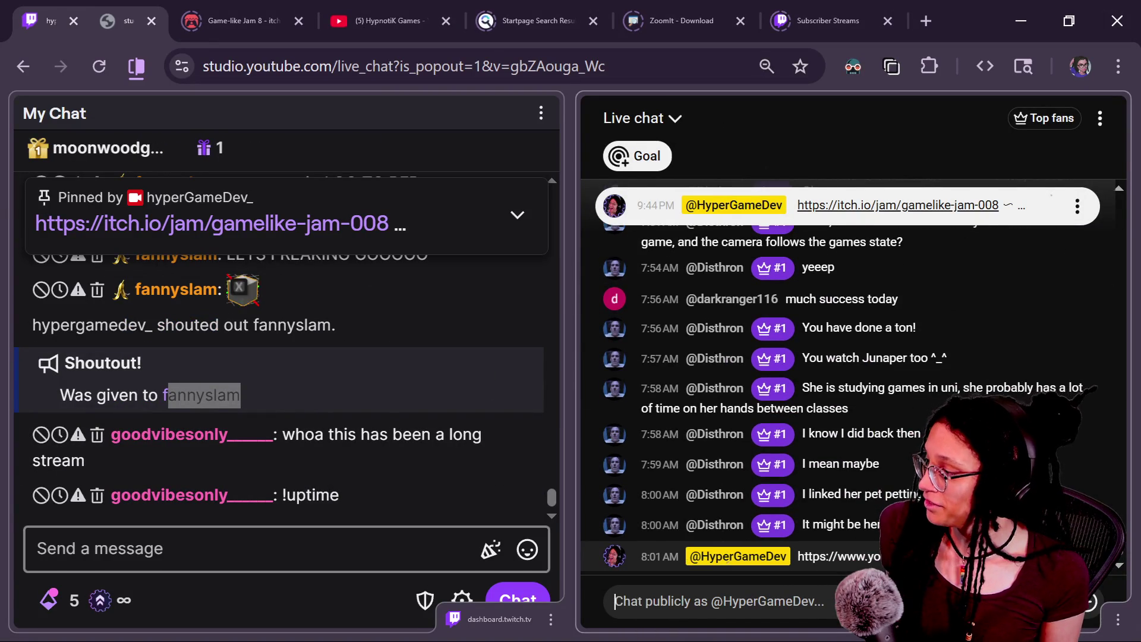
type("https://www.youtube.com/@JuniperDev")
key("Return")
key("alt+Tab")
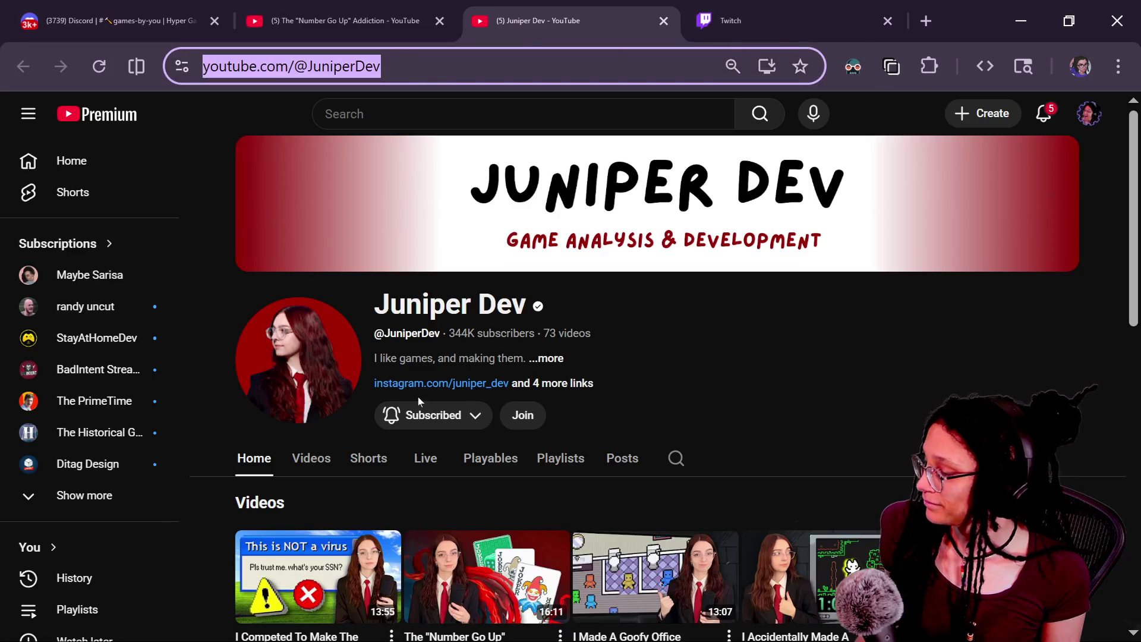
- Type the /uptime command into the Twitch chat message box
key("alt+Tab")
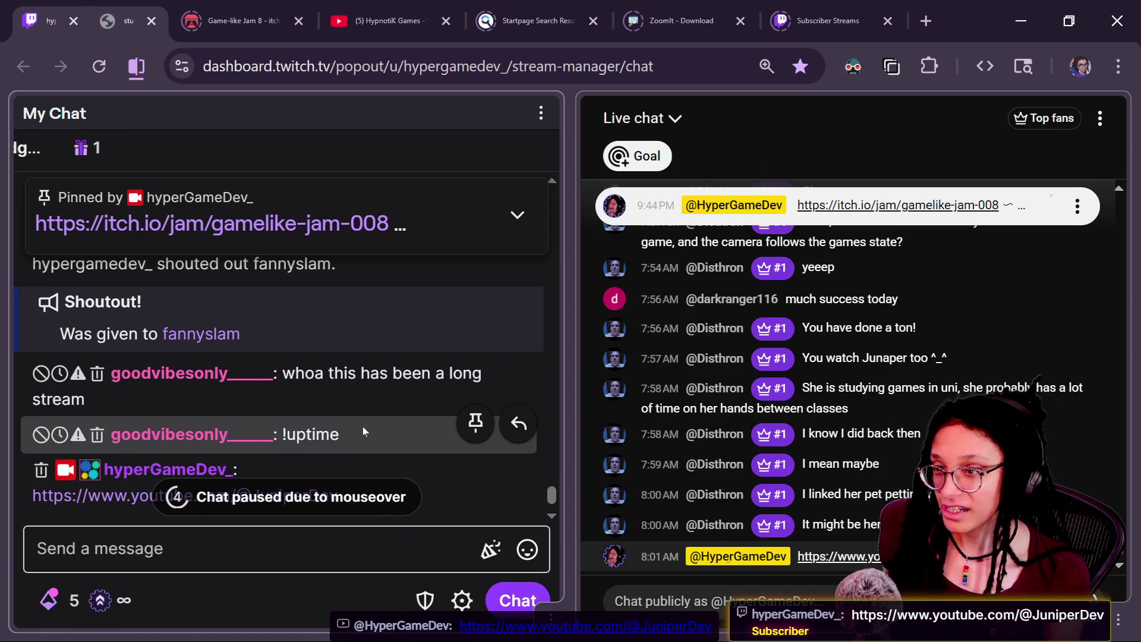
left_click(357, 548)
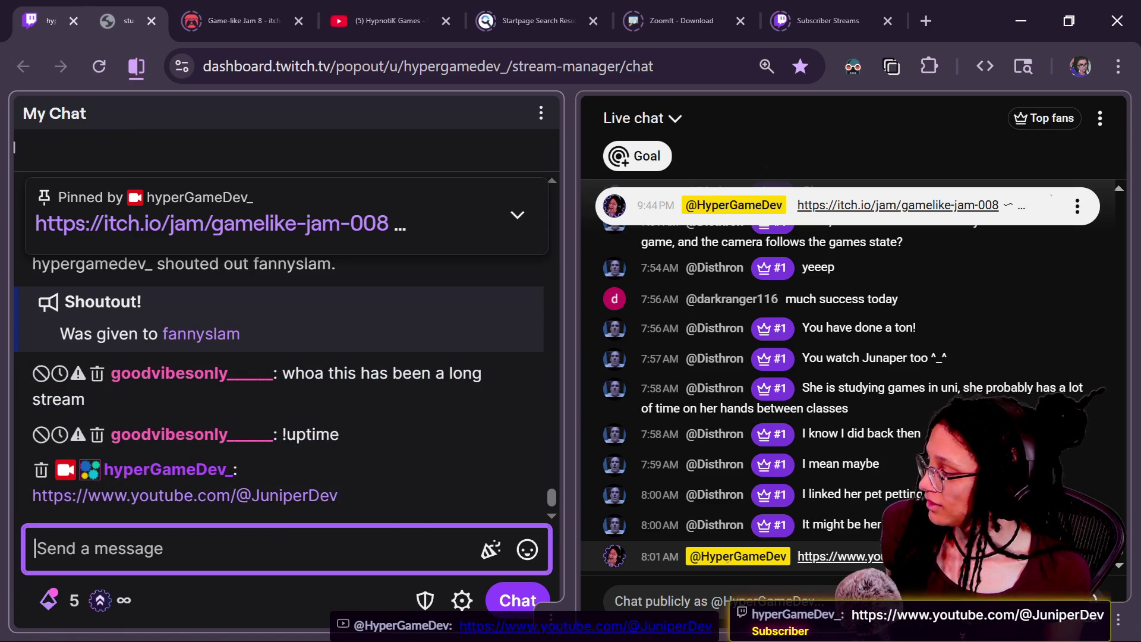
type("/uptime")
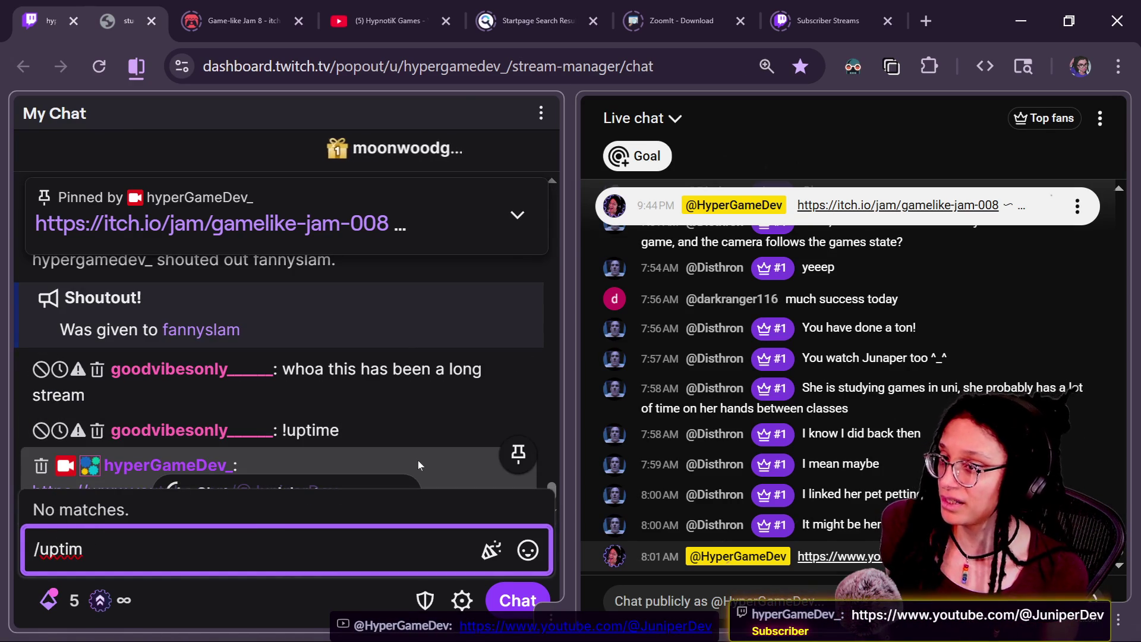
key("alt+Tab")
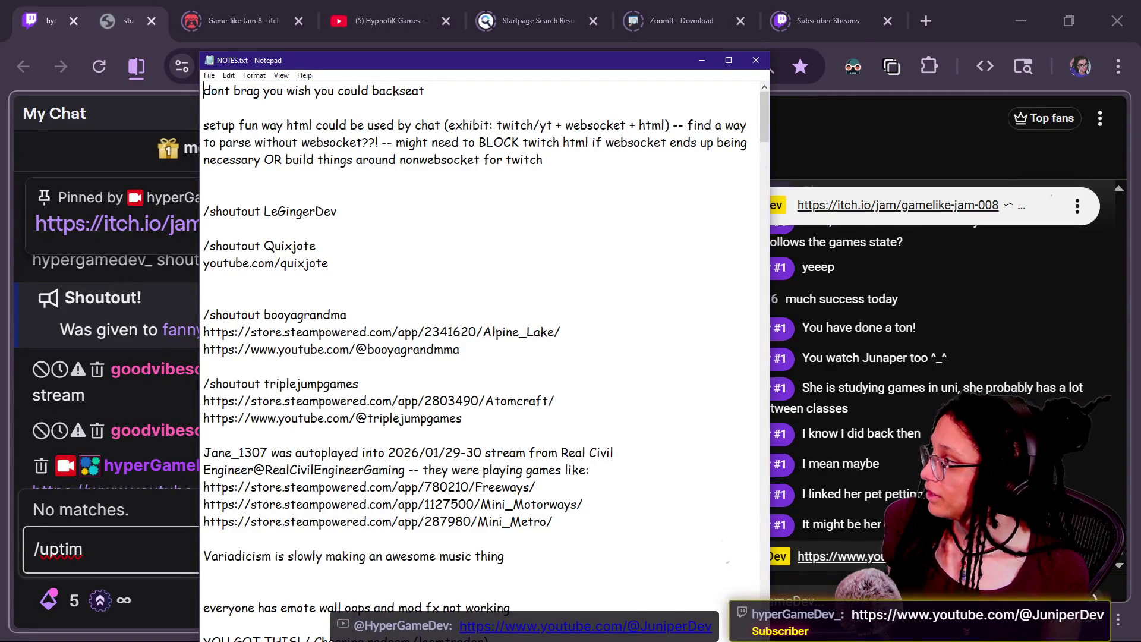
- Insert an uptime-command note at the top of NOTES.txt, then save NOTES.txt and hypesters.TXT
key("Return")
key("Return")
type("!Upti")
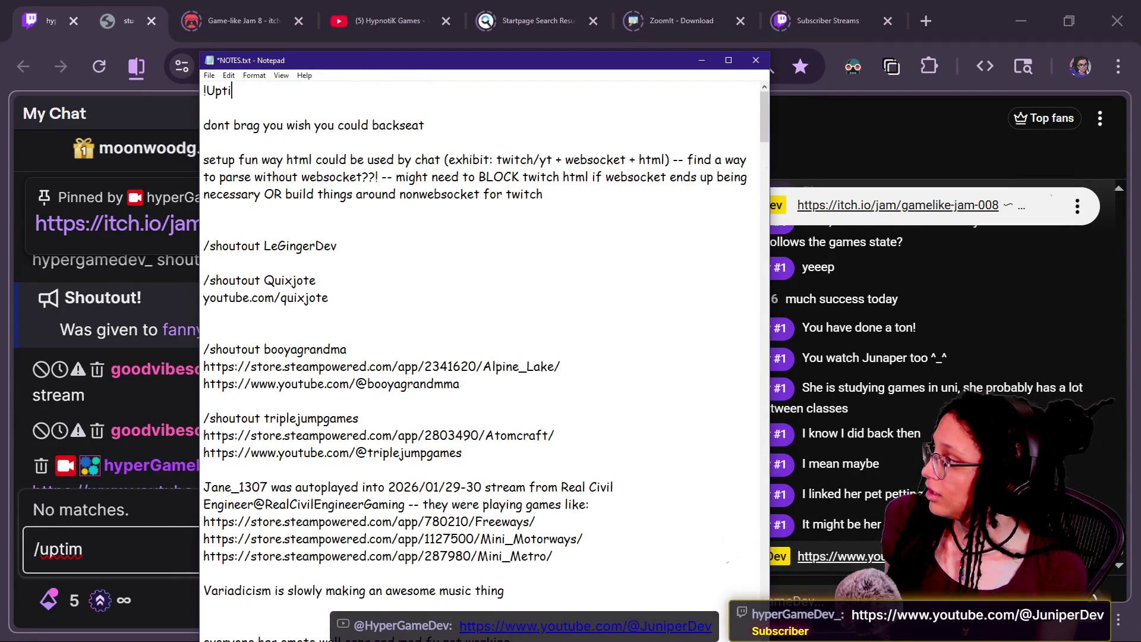
type("and")
key("ctrl+s")
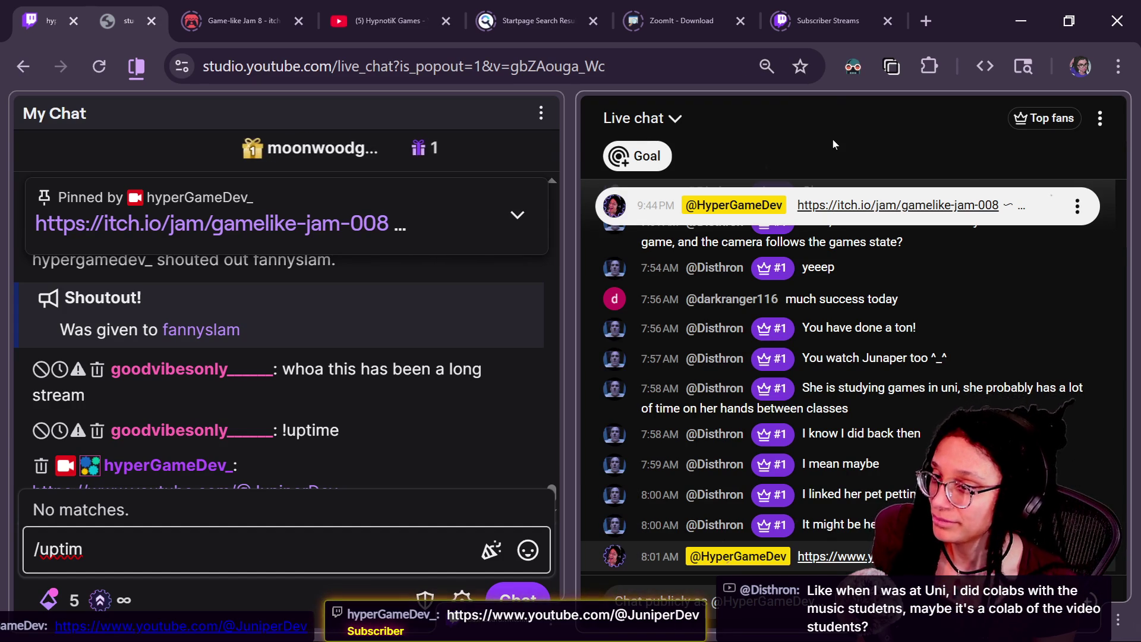
key("alt+Tab")
key("ctrl+s")
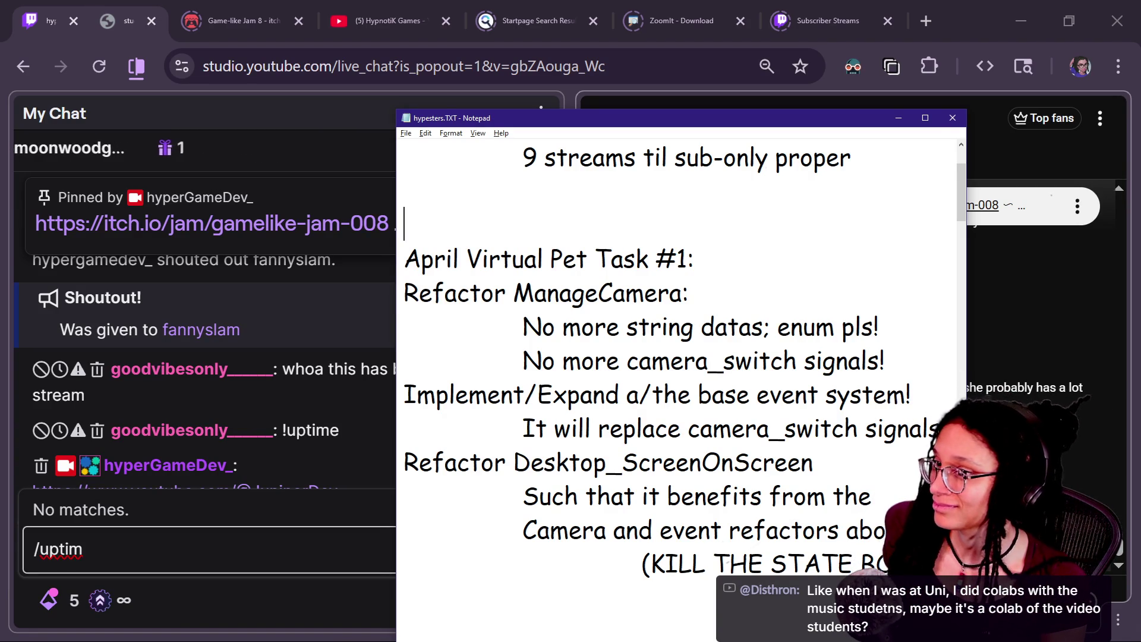
key("alt+Tab")
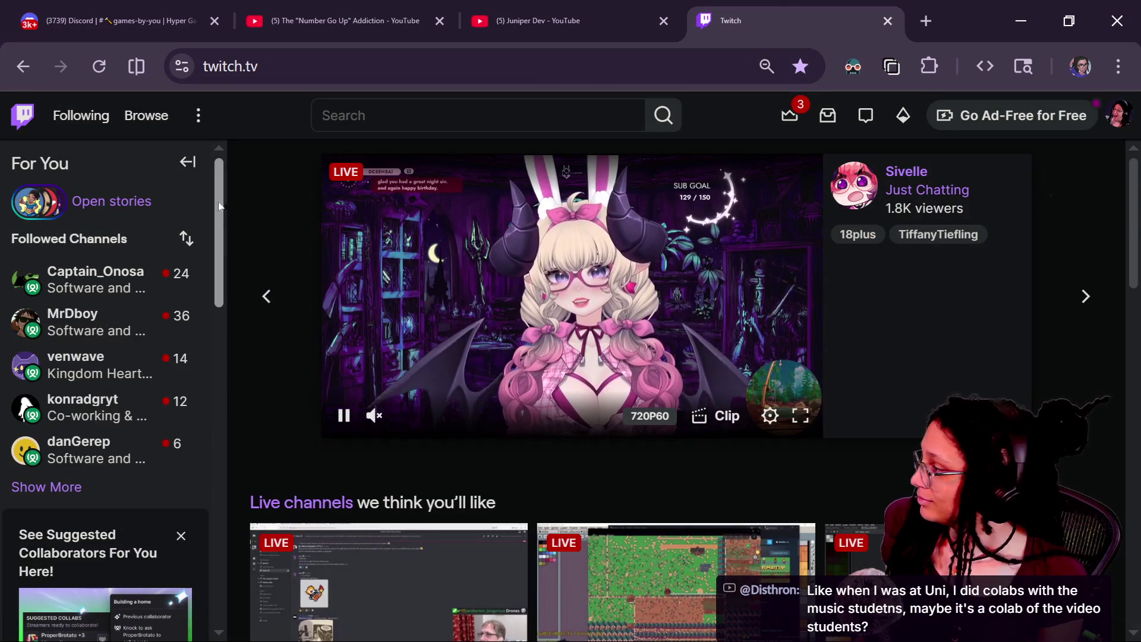
- Use Show More under Followed Channels to reveal liormax, EightBitsaByte and the offline channels
scroll(216, 205, "down", 1)
scroll(215, 217, "down", 1)
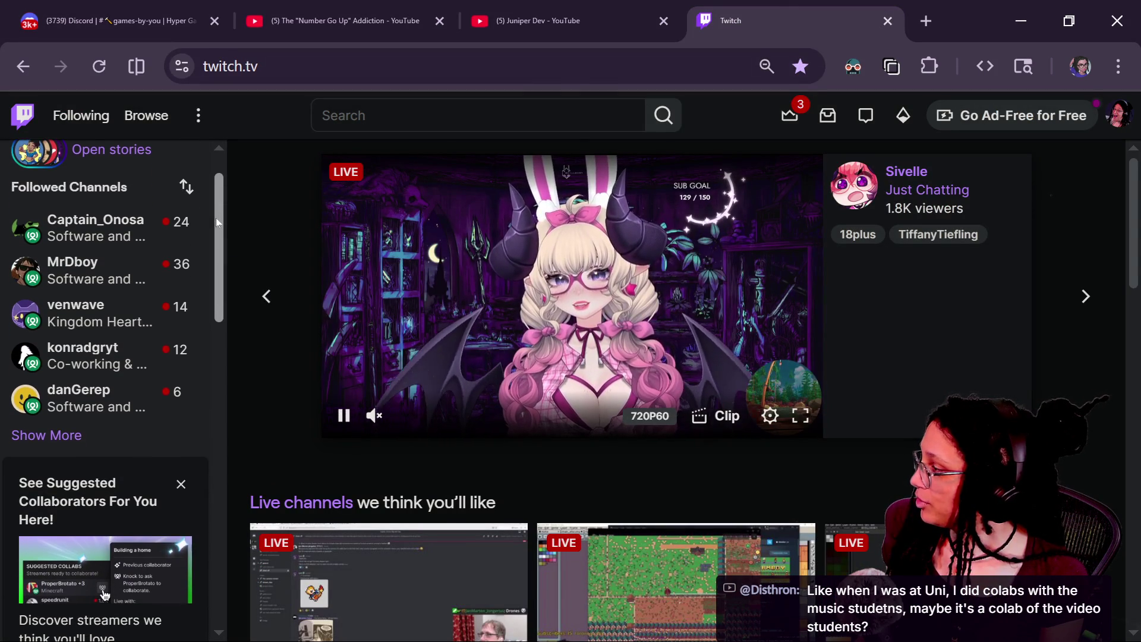
left_click(62, 432)
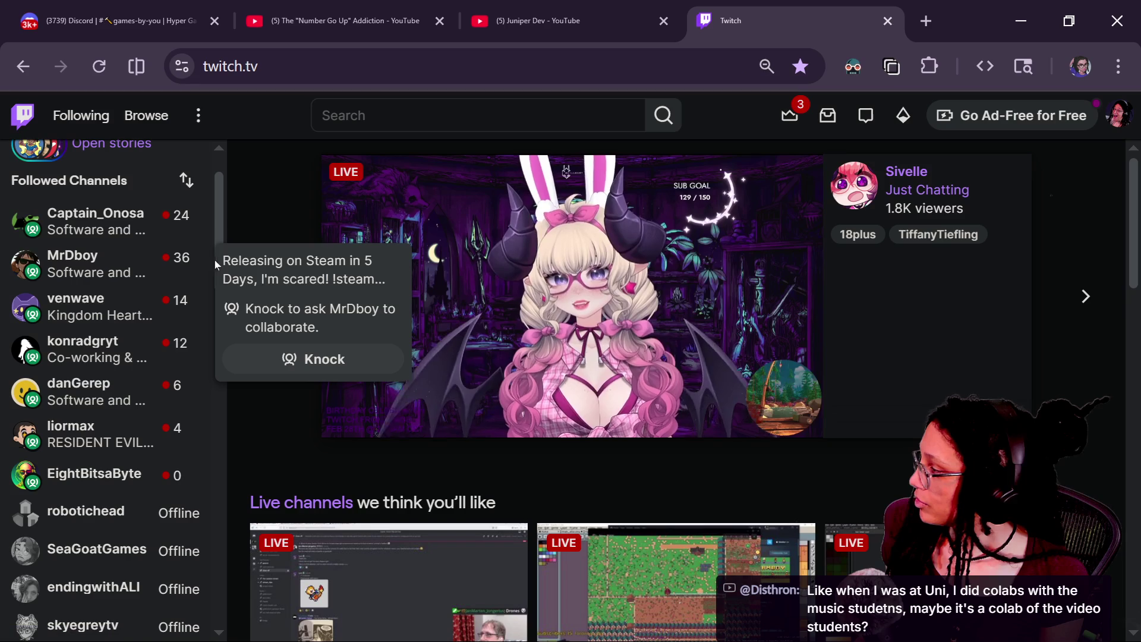
scroll(220, 226, "down", 2)
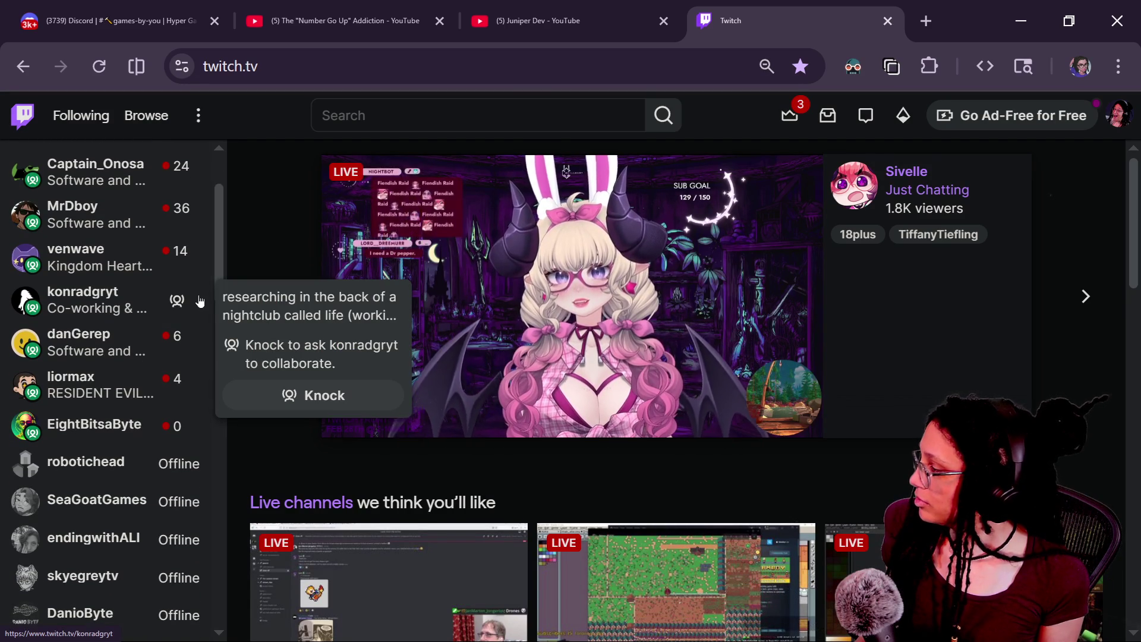
scroll(224, 193, "up", 2)
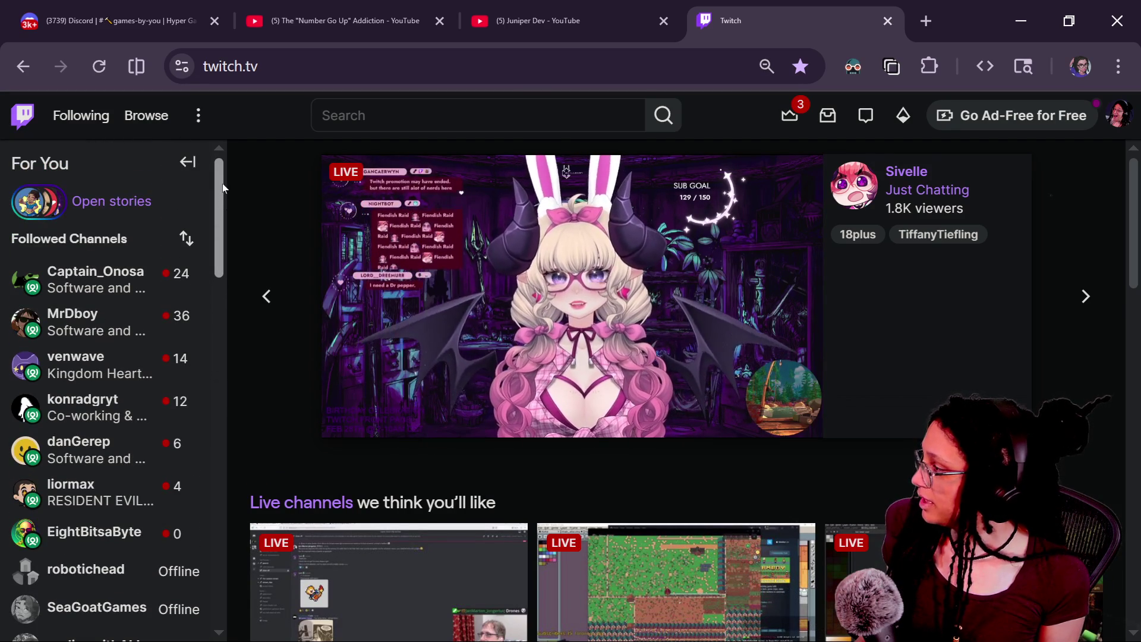
- Open Captain_Onosa's channel from Followed Channels in a new tab and view the 'Captain O' Show stream
right_click(97, 284)
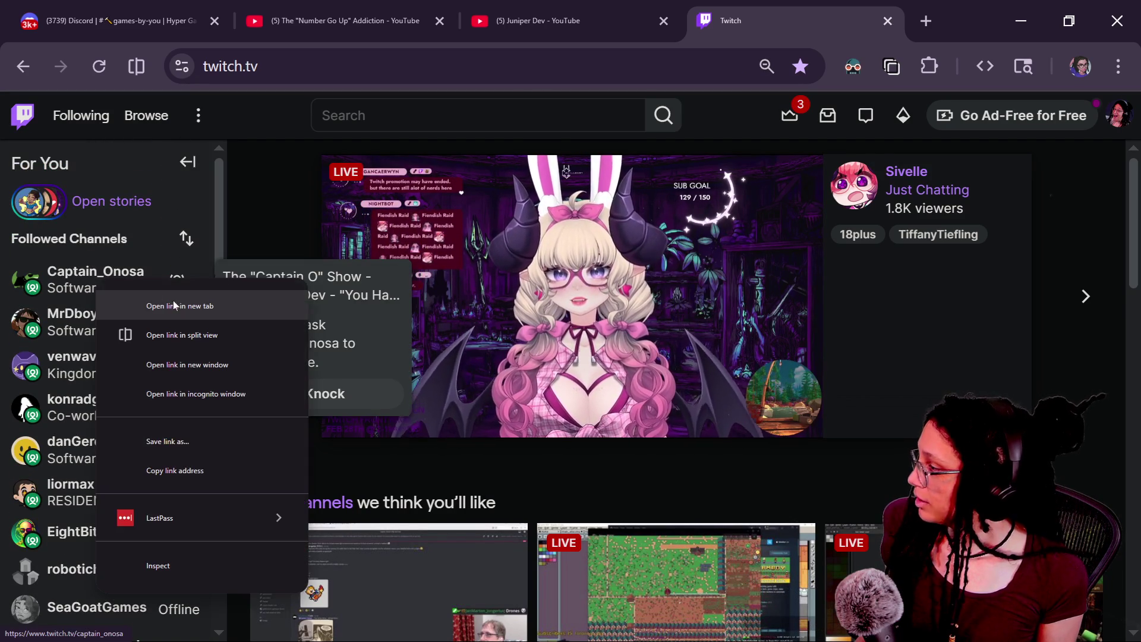
left_click(149, 300)
left_click(776, 8)
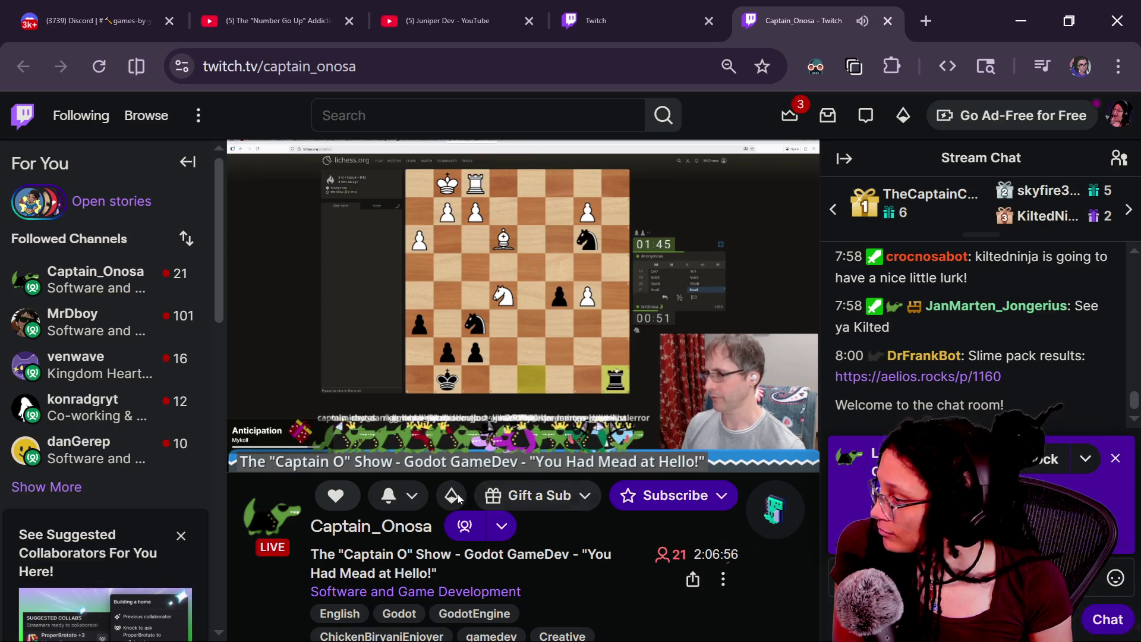
- Read over Captain_Onosa's 'Godot GameDev' stream title and chat, then return to the Twitch home tab
scroll(579, 543, "down", 2)
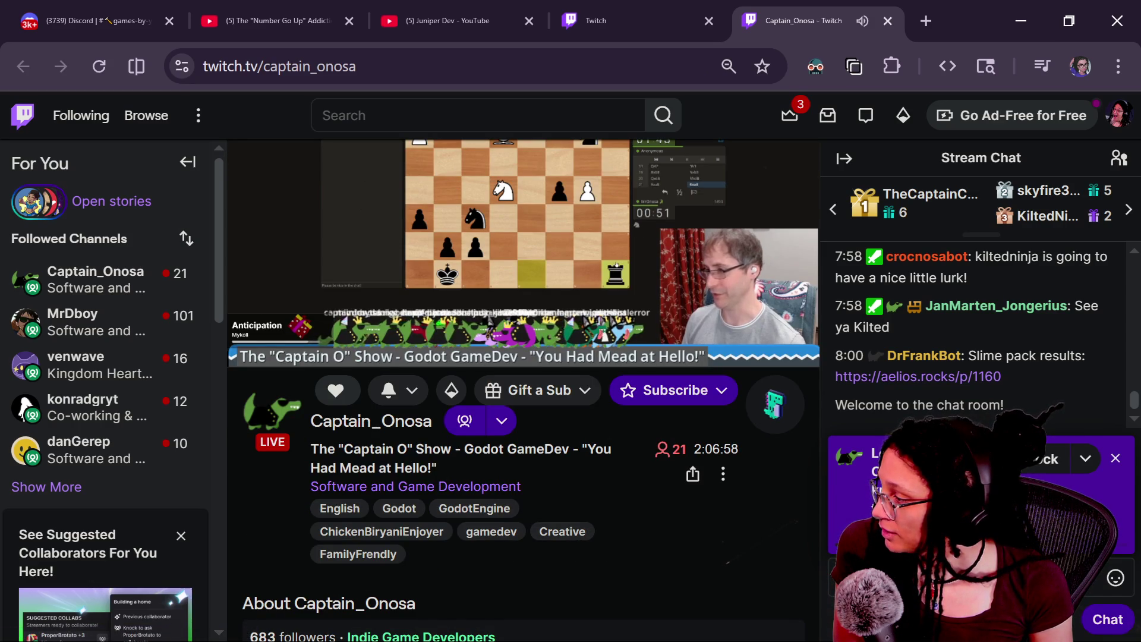
left_click_drag(463, 450, 568, 461)
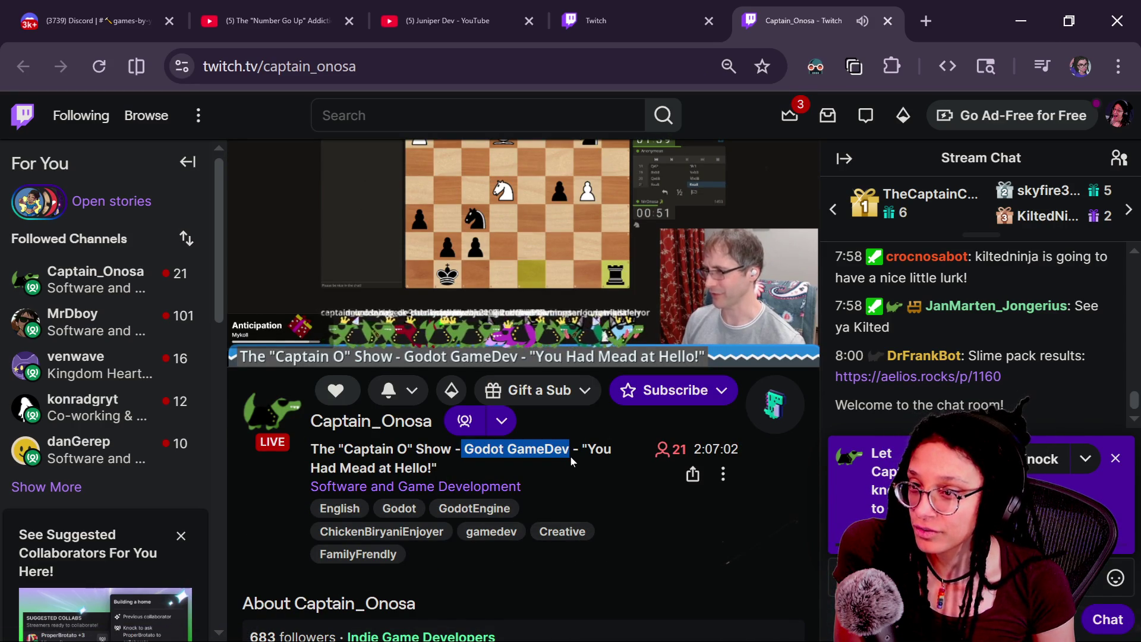
scroll(571, 461, "up", 1)
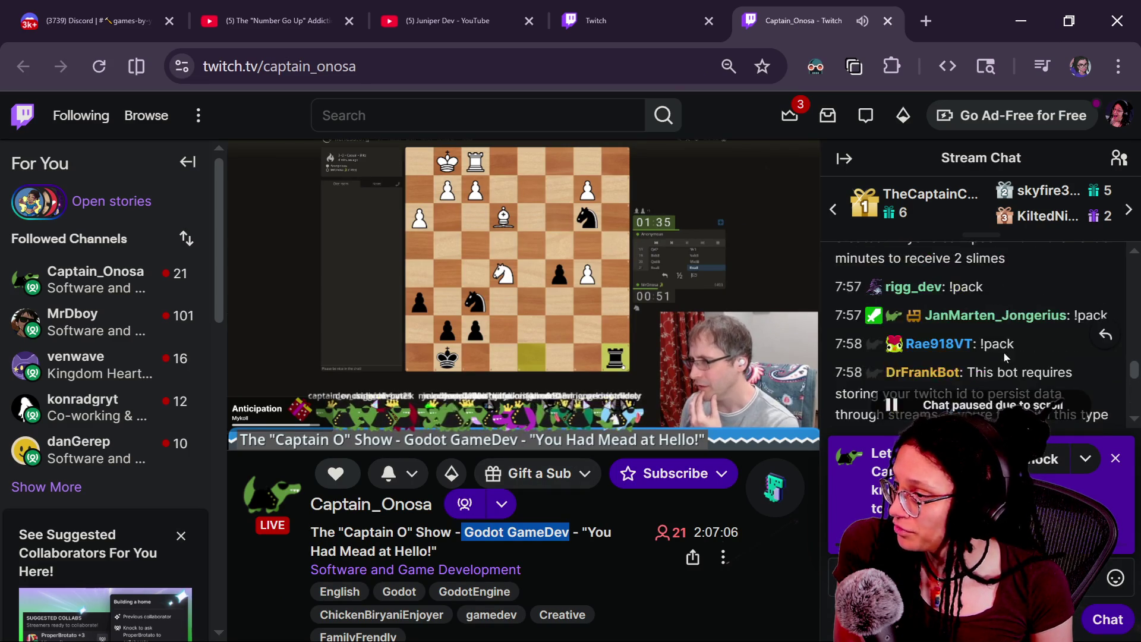
scroll(1032, 355, "up", 3)
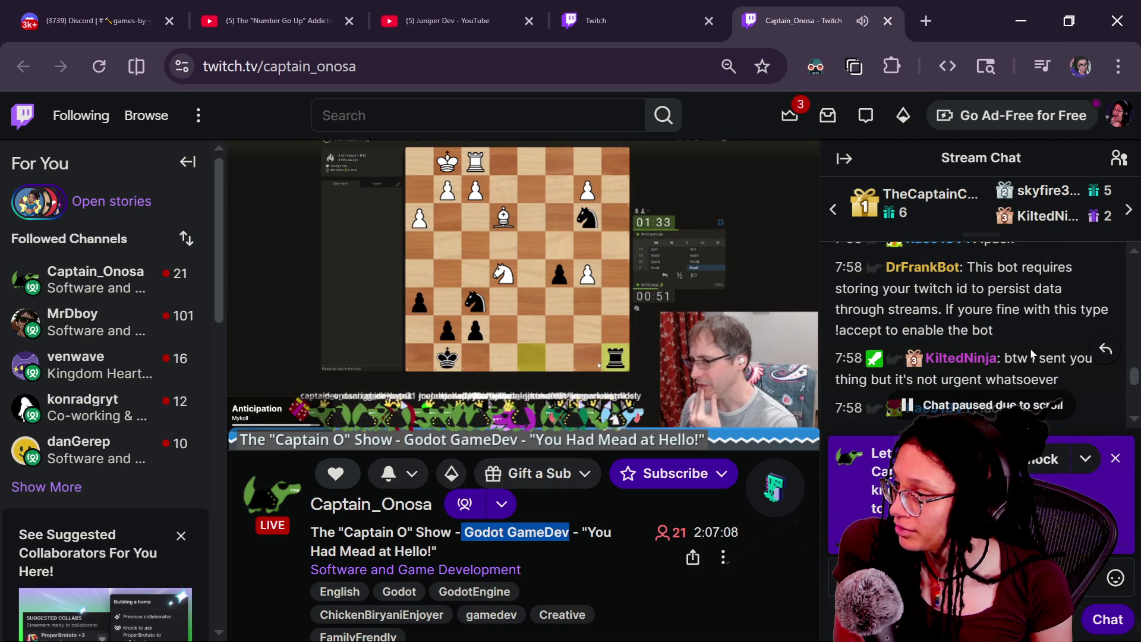
scroll(1032, 354, "down", 5)
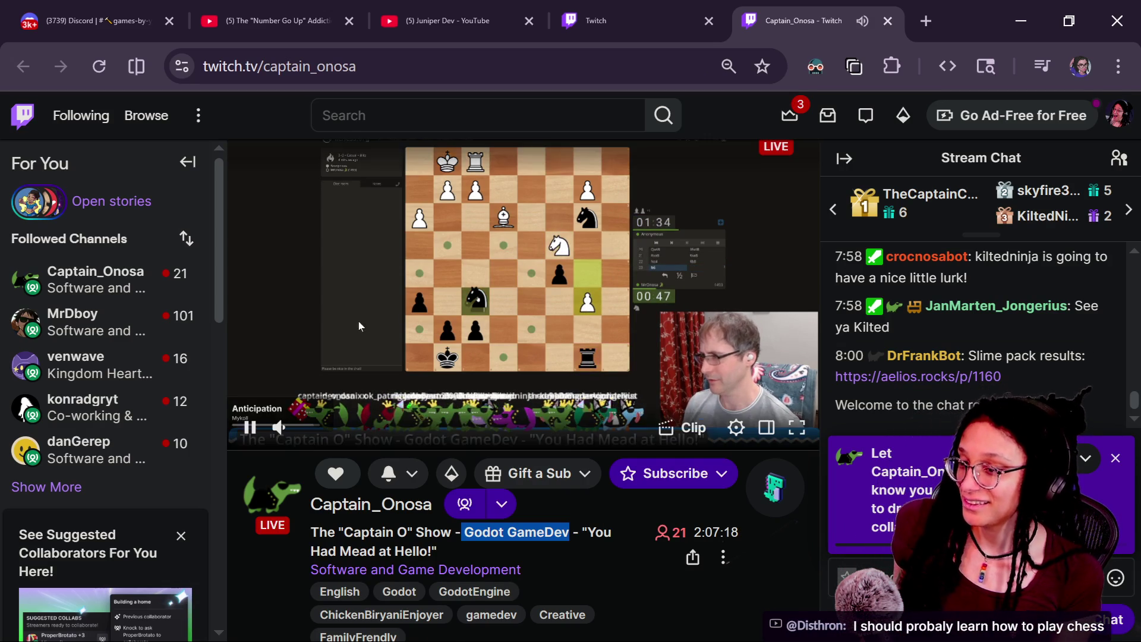
scroll(614, 550, "up", 1)
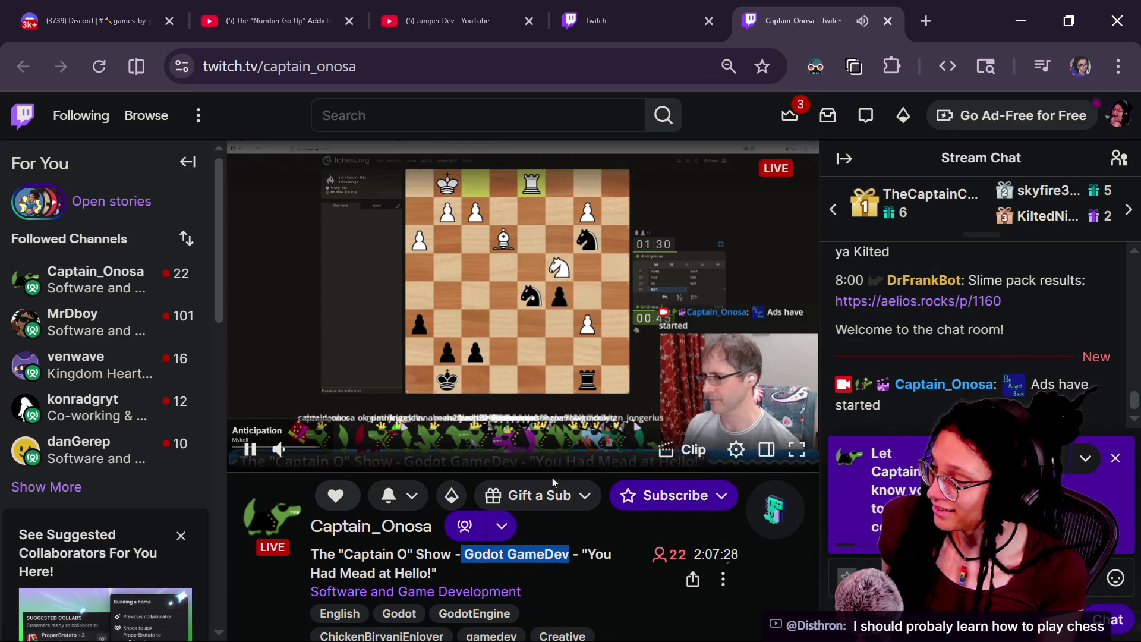
left_click_drag(588, 554, 490, 582)
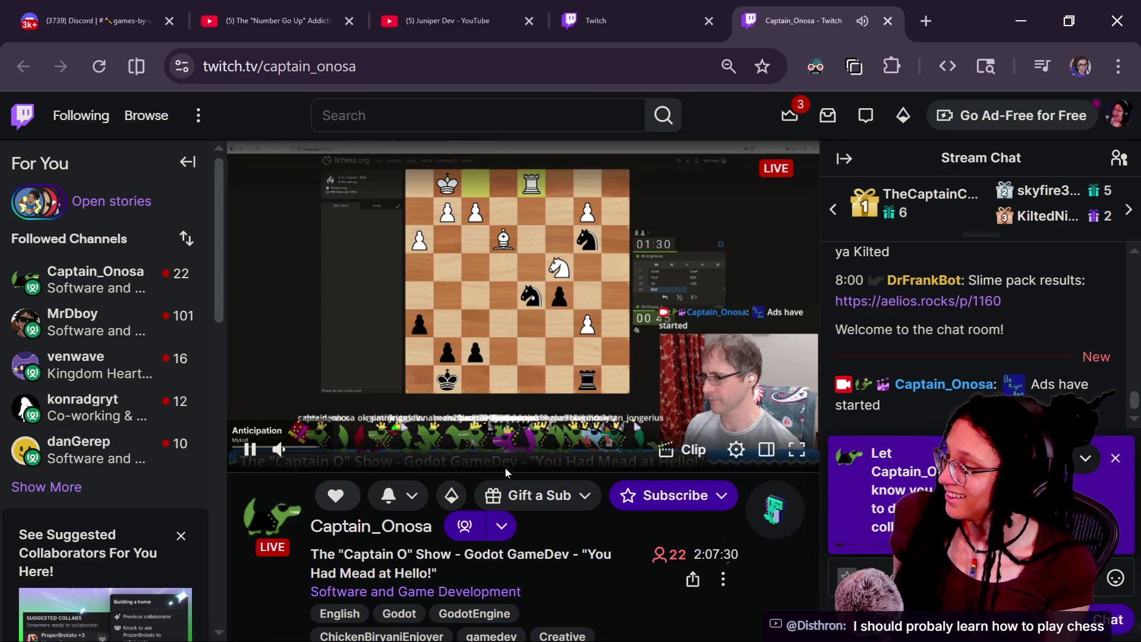
key("ctrl+Page_Up")
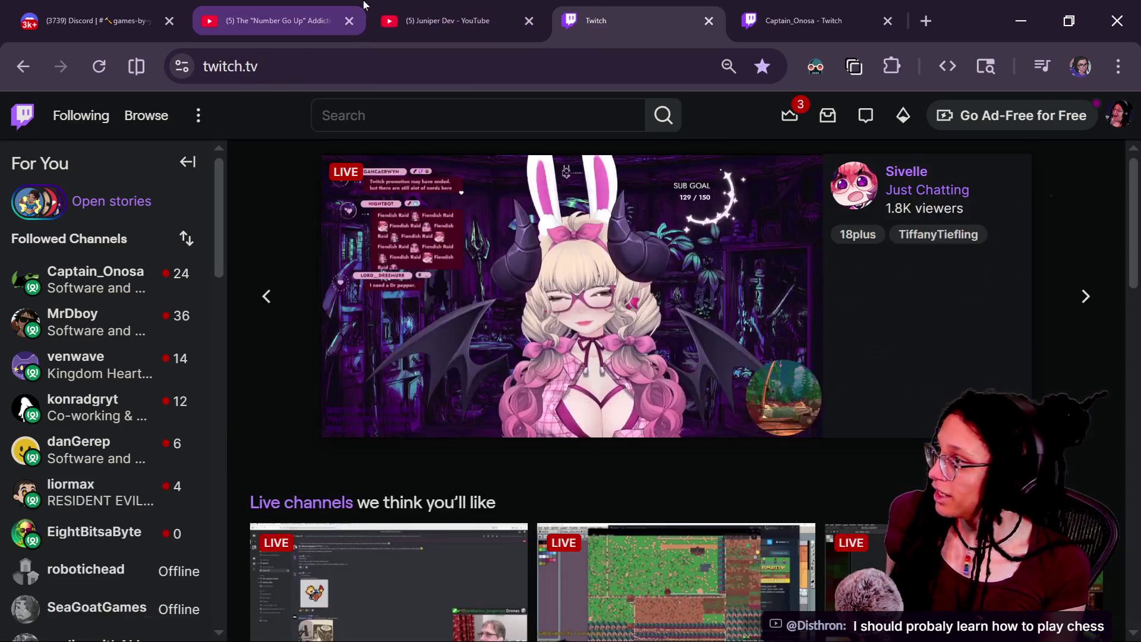
- Flip between the browser tabs, then switch windows back to the Discord general channel window
key("ctrl+Page_Up")
left_click(263, 7)
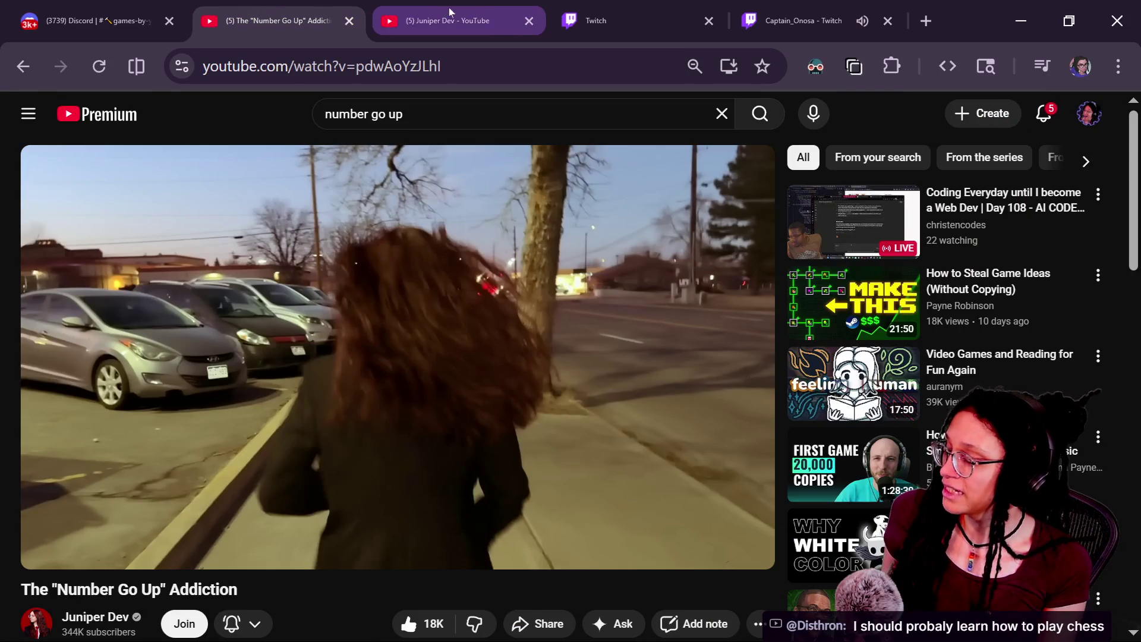
key("ctrl+Page_Down")
key("ctrl+Page_Down")
key("ctrl+Page_Down")
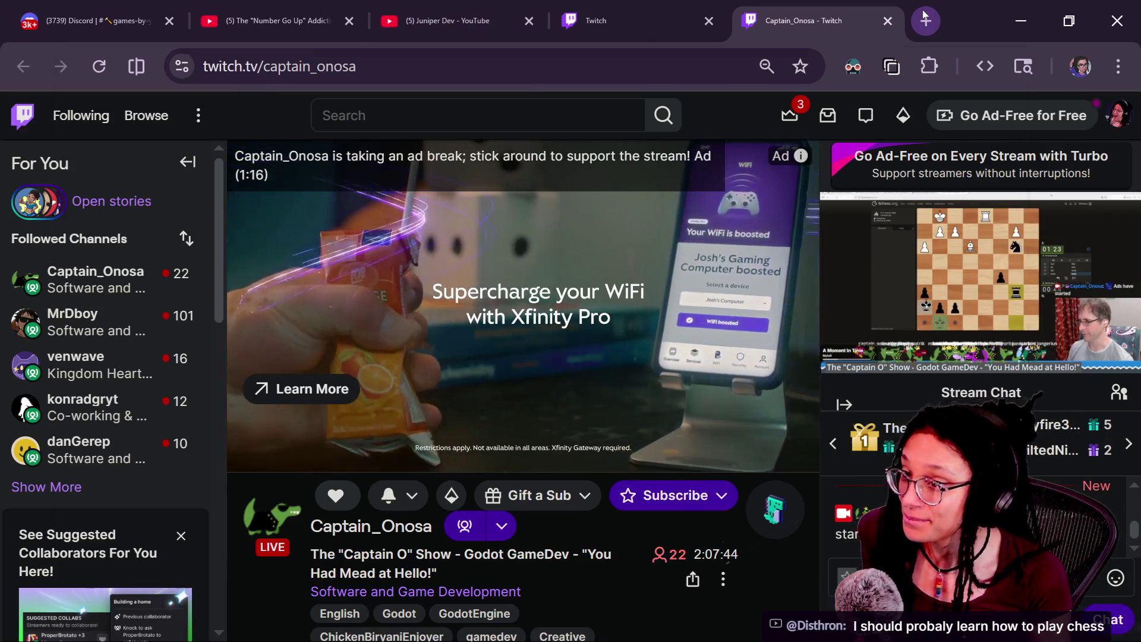
key("alt+Tab")
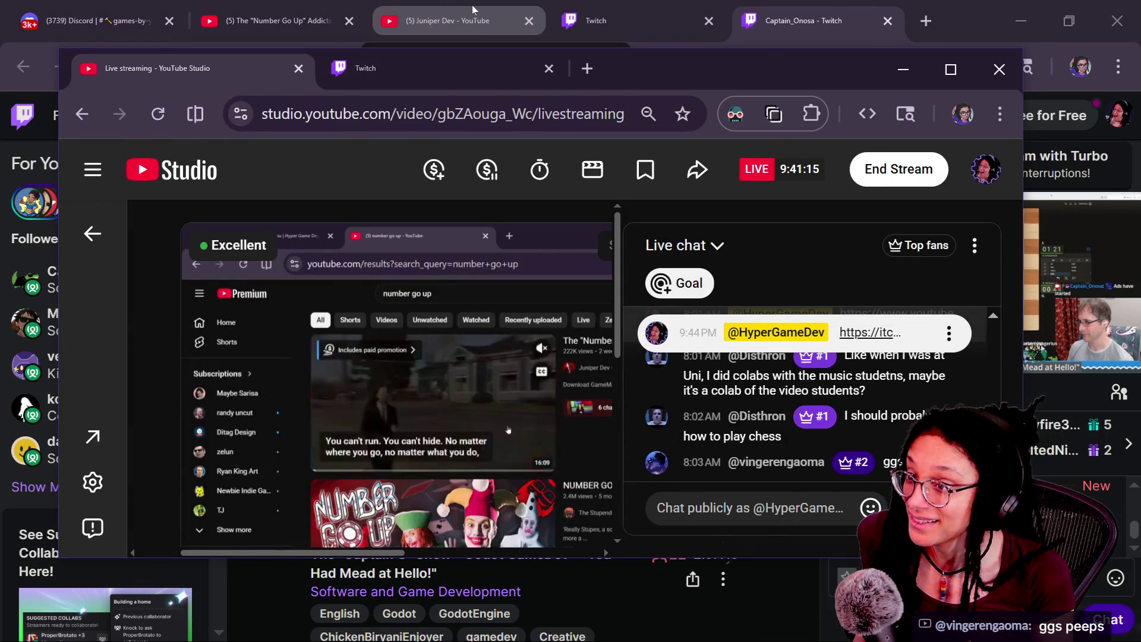
key("alt+Tab")
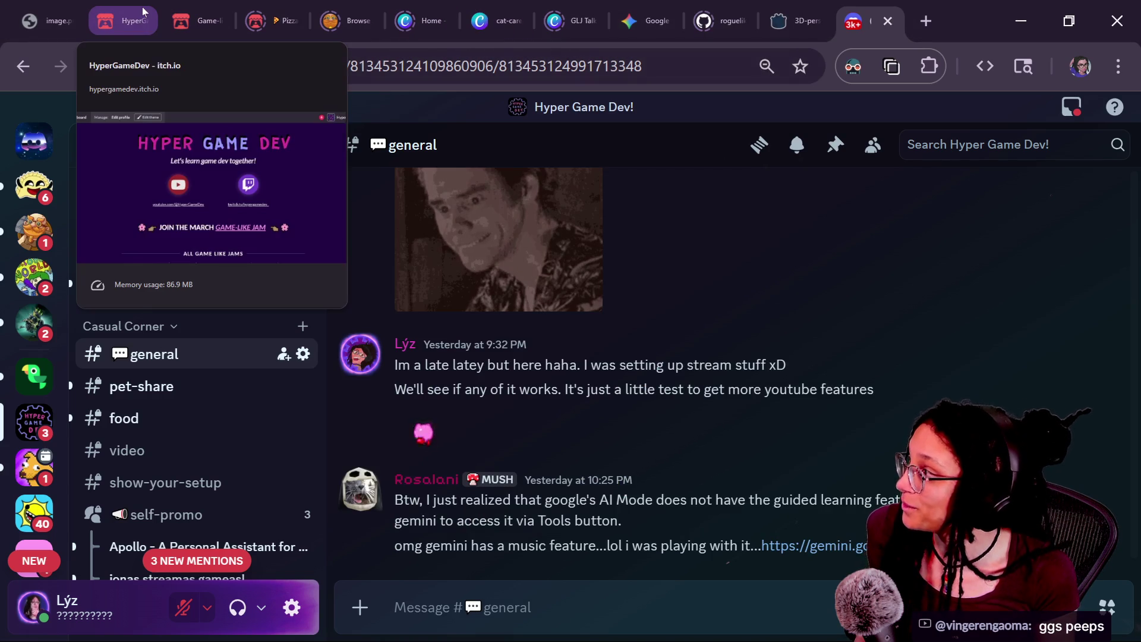
- Check the hours left on the Game-like Jam 008 countdown, then return to the stream chats
left_click(196, 20)
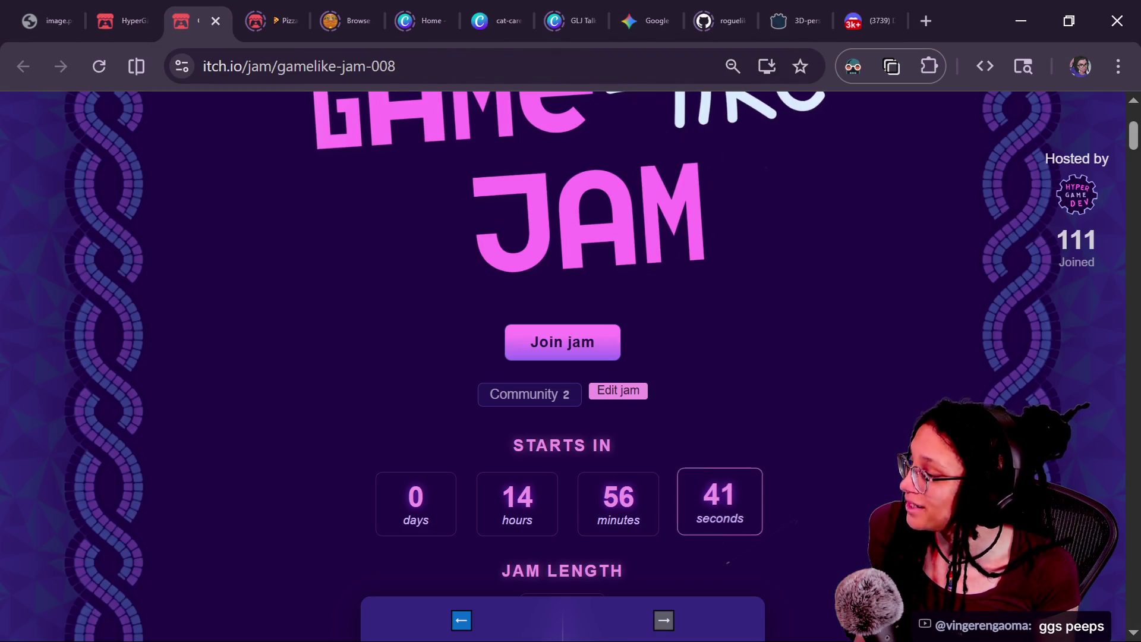
left_click_drag(473, 489, 533, 523)
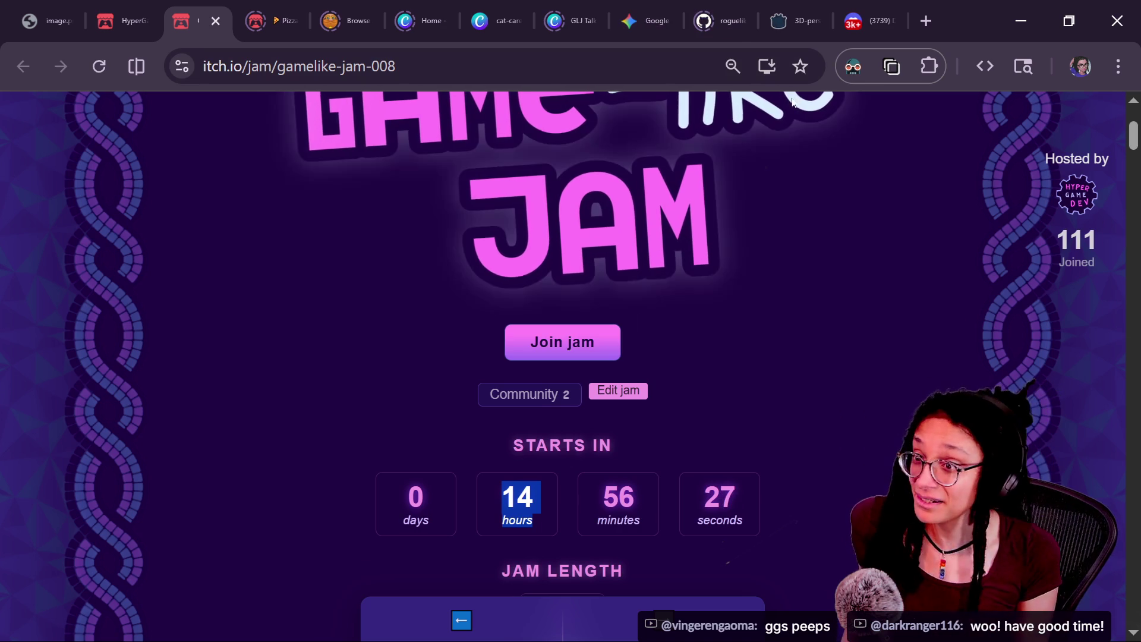
key("alt+Tab")
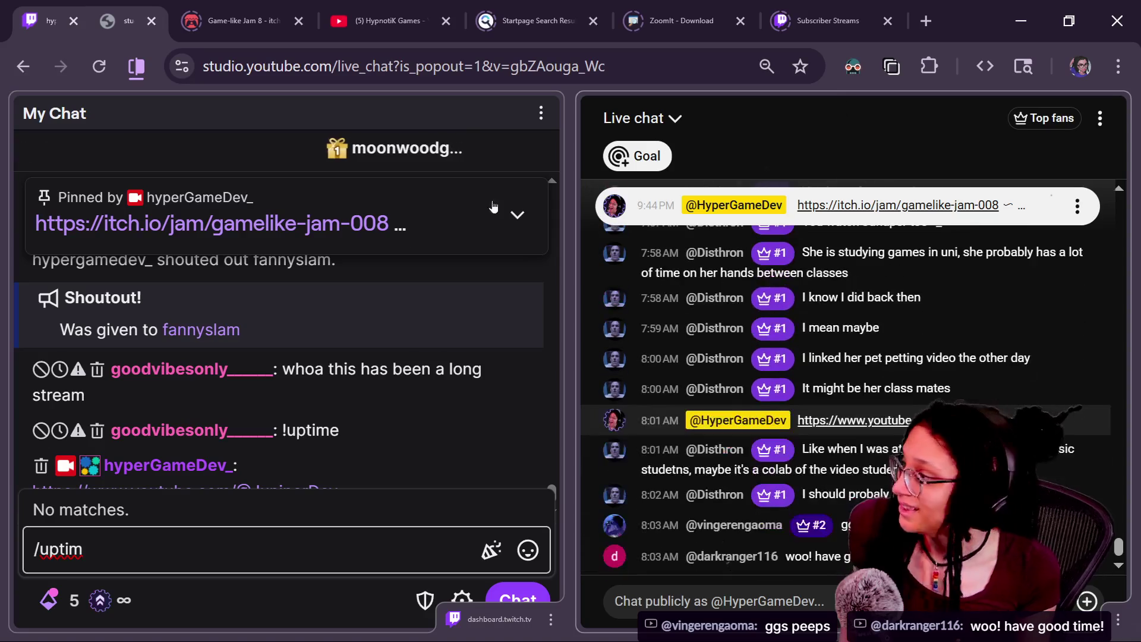
- From YouTube Subscriptions, open christencodes' live 'Coding Everyday until I become a Web Dev | Day 108'
left_click(382, 5)
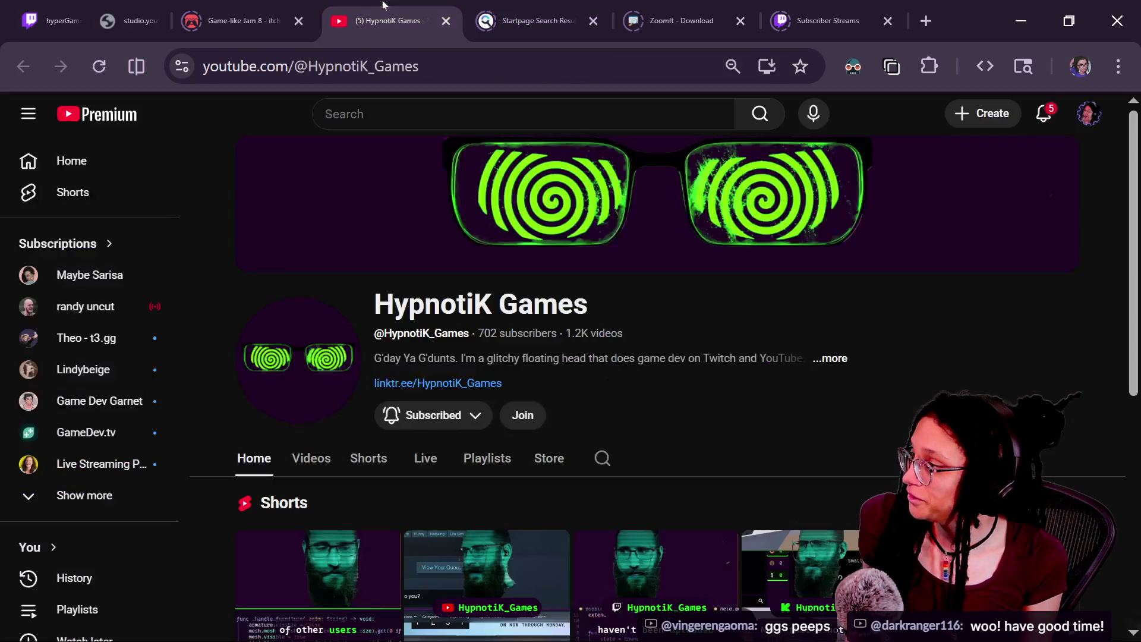
left_click(83, 244)
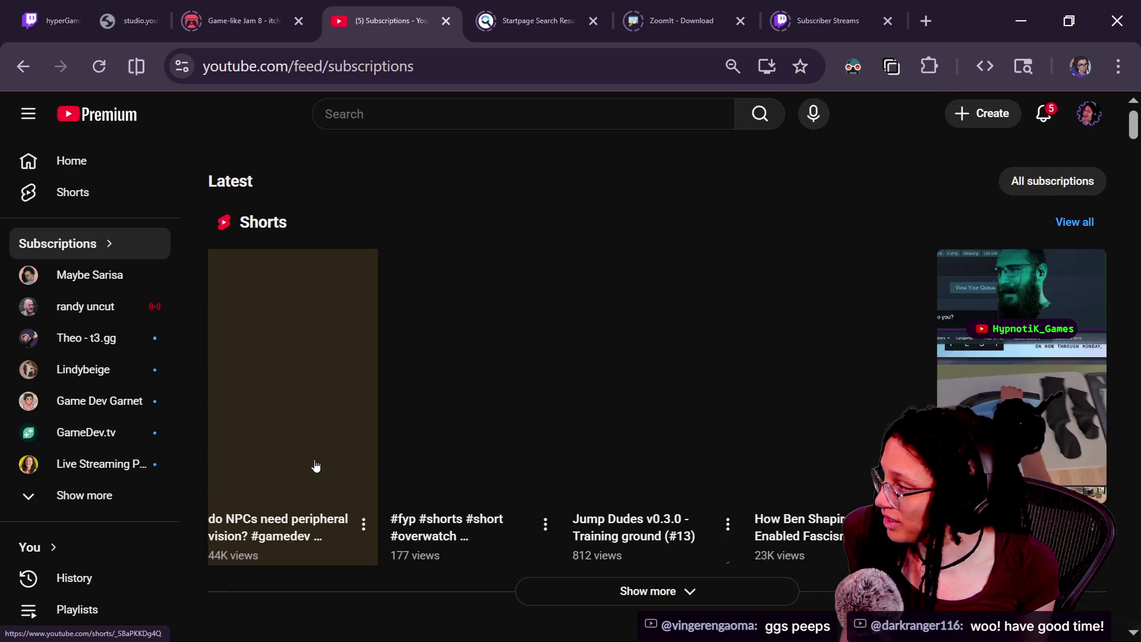
scroll(315, 465, "down", 7)
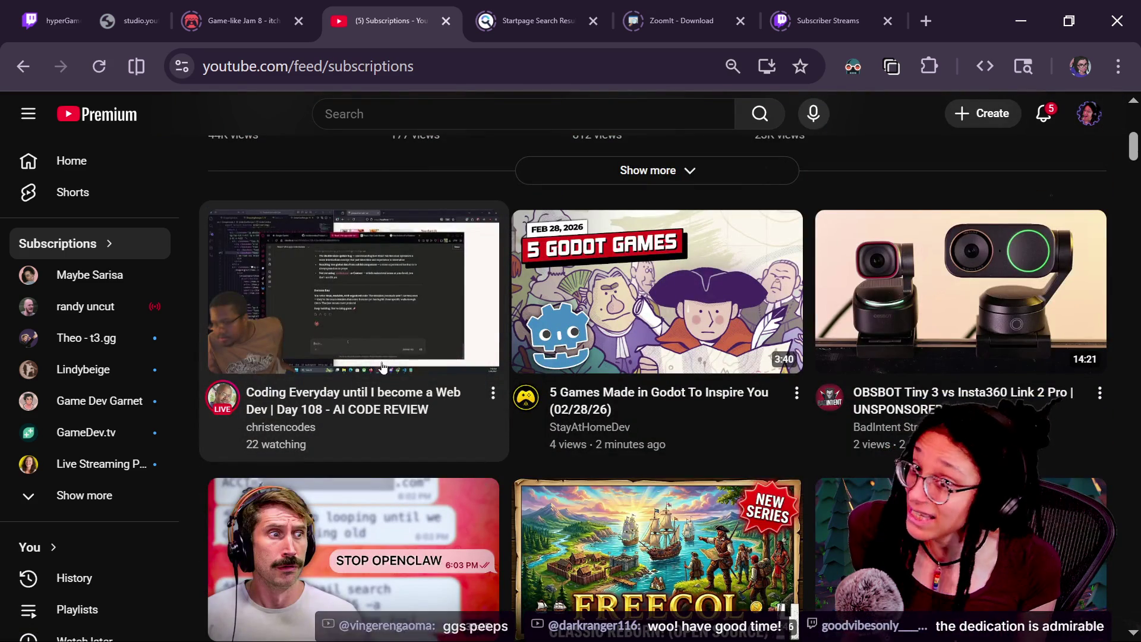
mouse_move(384, 366)
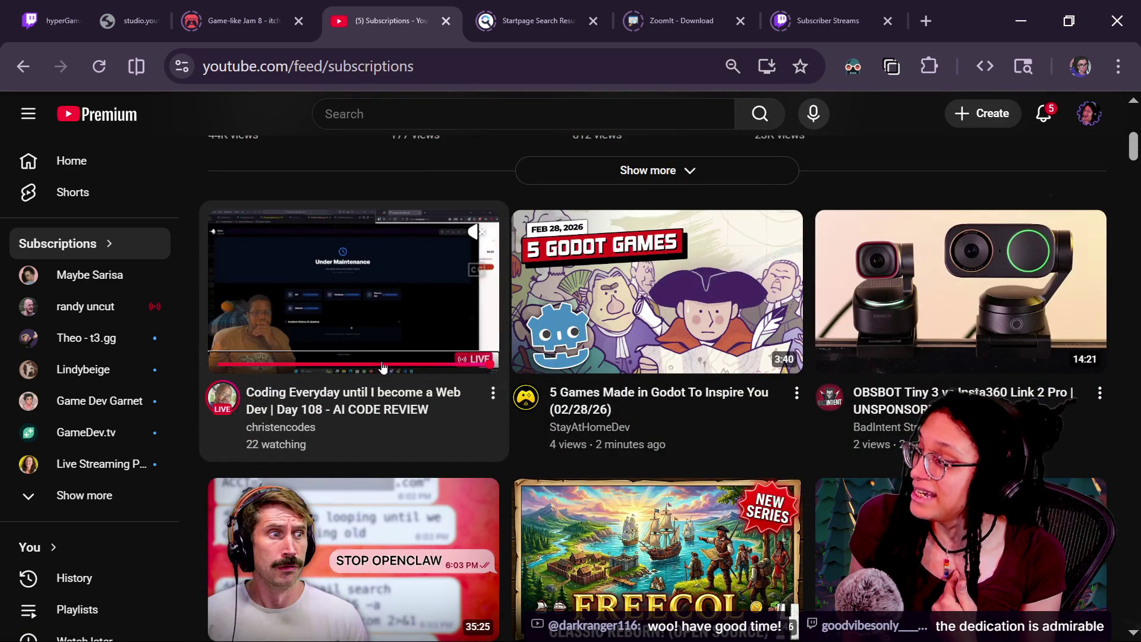
left_click(405, 339)
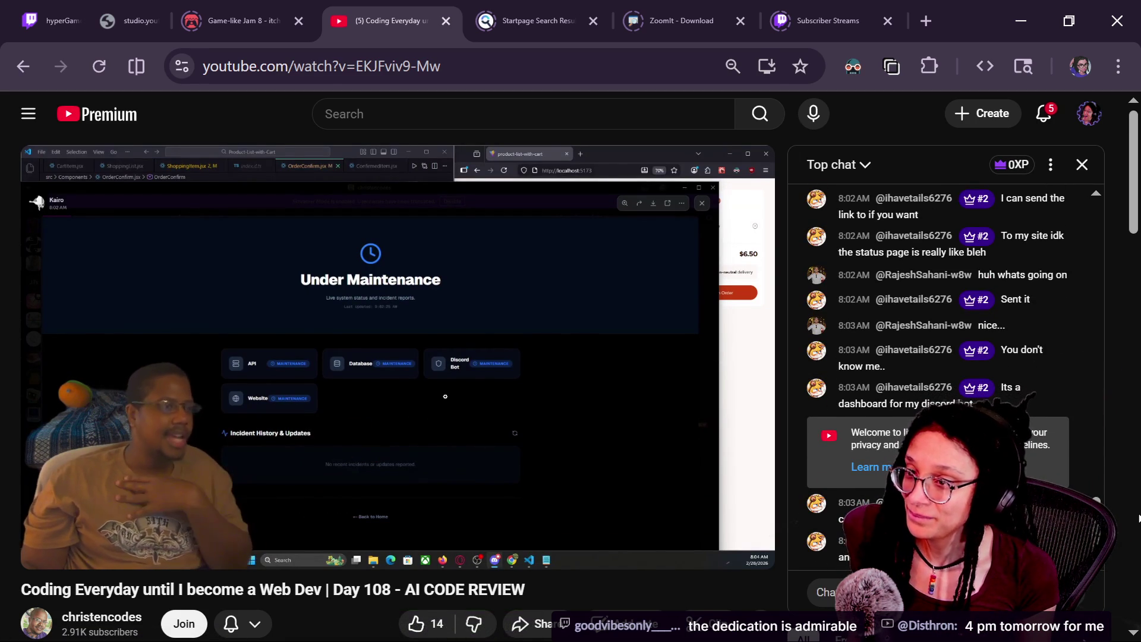
key("alt+Tab")
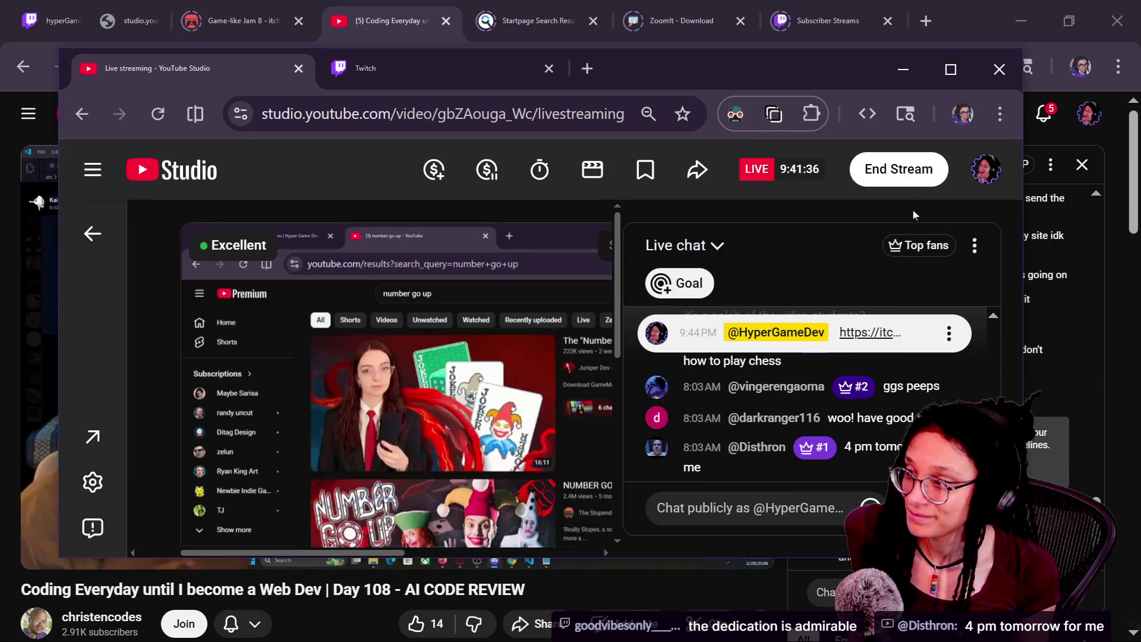
- End the YouTube stream, redirecting viewers to christencodes' Day 108 stream, and unmute that stream
left_click(921, 178)
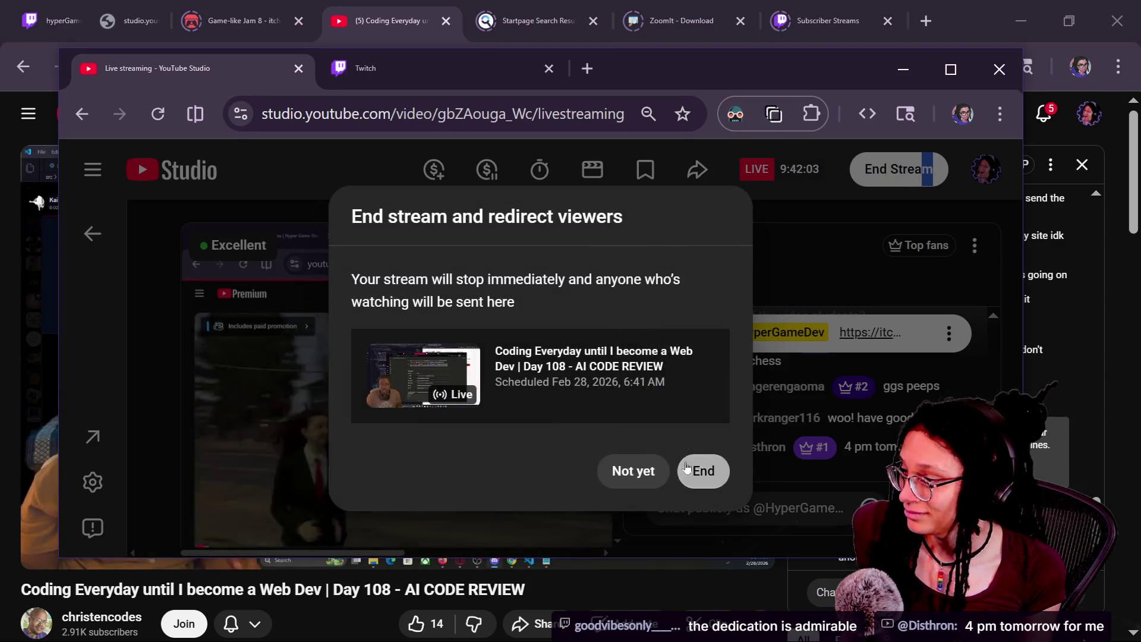
left_click(700, 471)
key("alt+Tab")
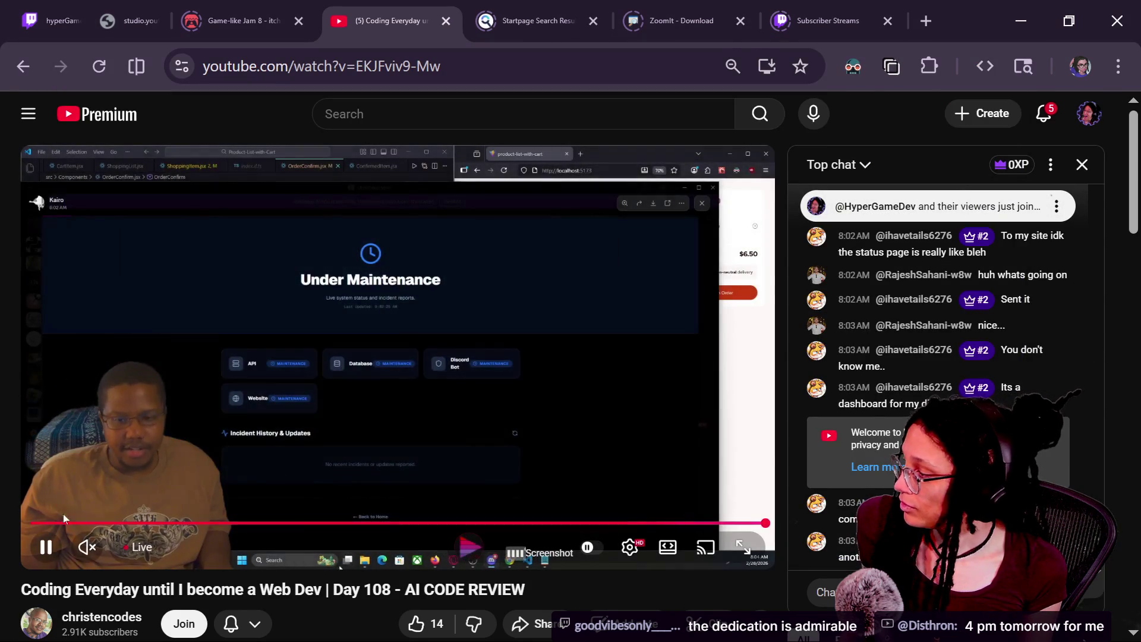
left_click(88, 544)
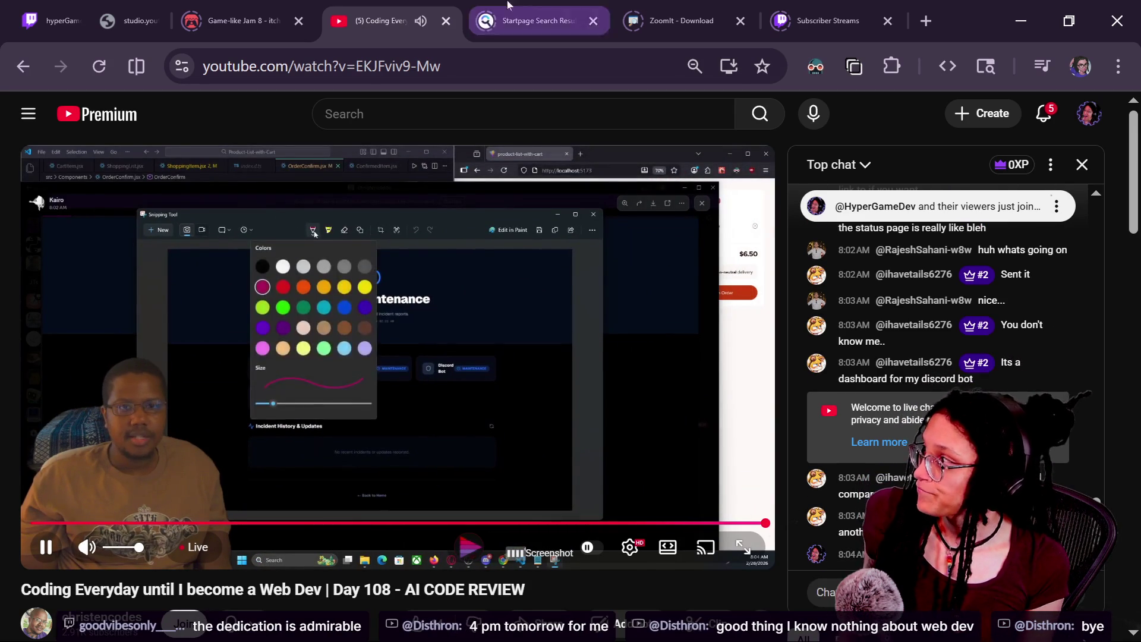
- Enter a raid command for Captain_Onosa in the Twitch chat, fixing the misspelled name
left_click(160, 5)
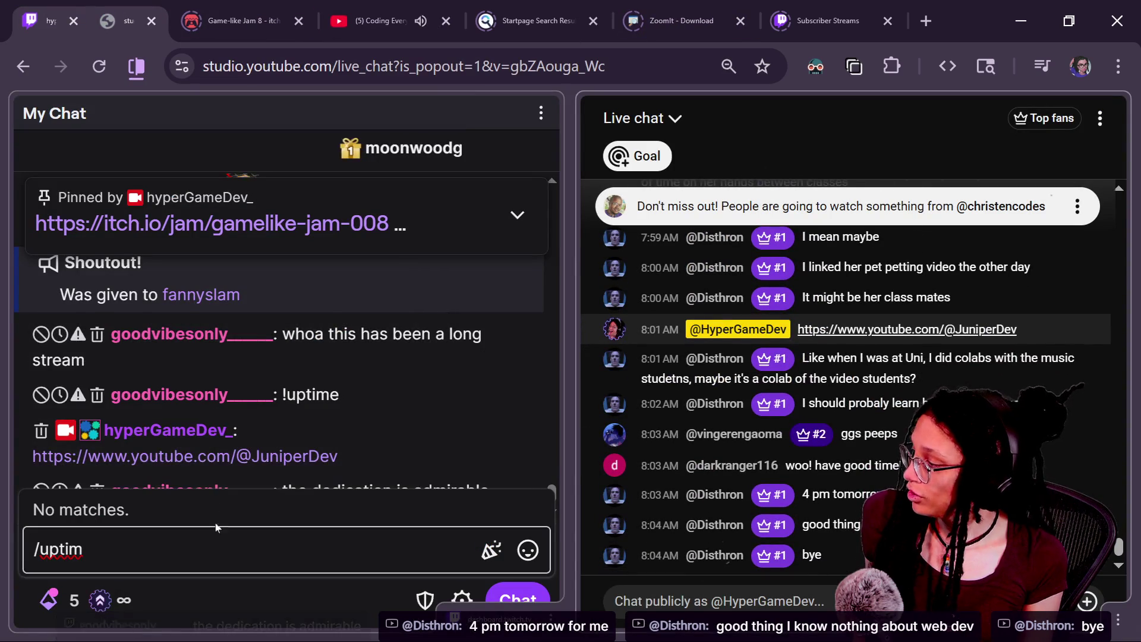
key("BackSpace")
key("BackSpace")
key("BackSpace")
type("raid")
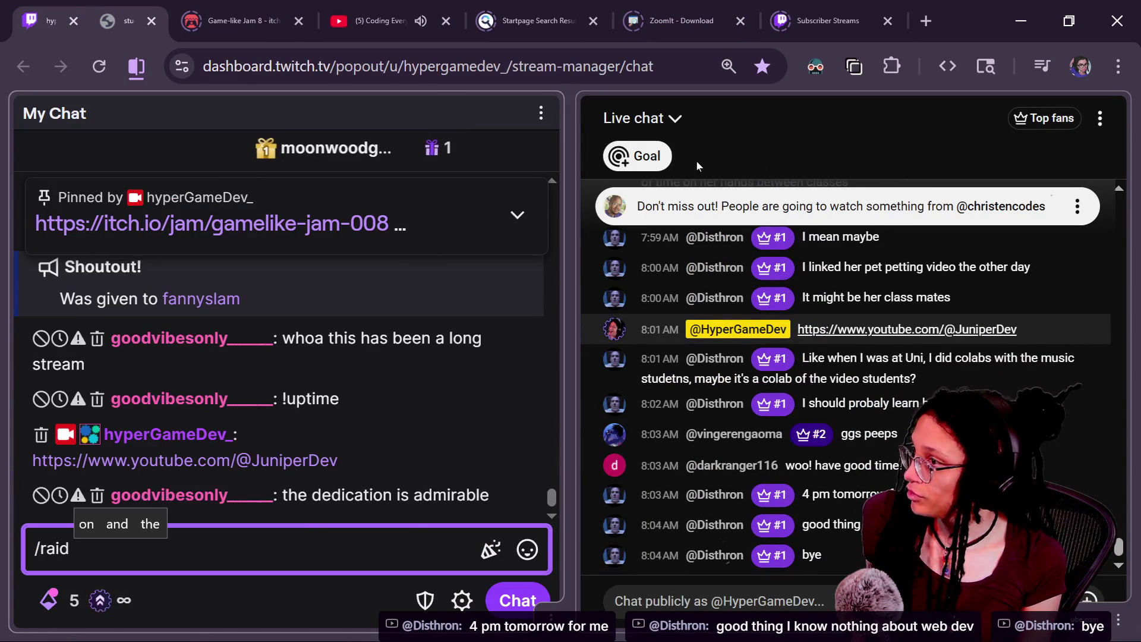
type(" Captian")
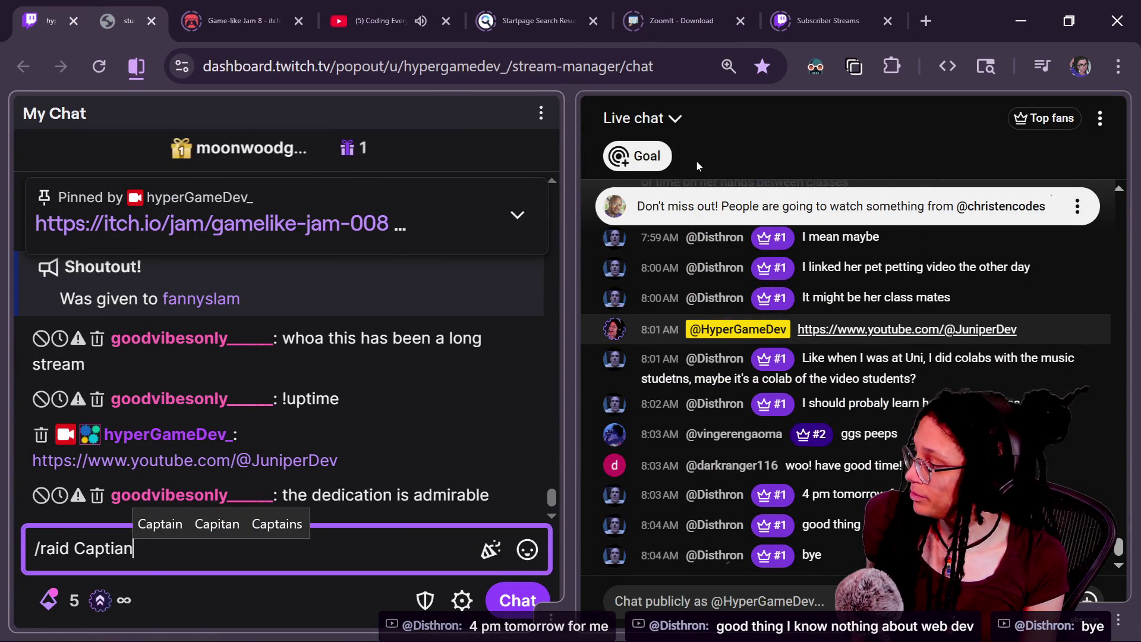
key("BackSpace")
key("BackSpace")
key("BackSpace")
type("ain_Onos")
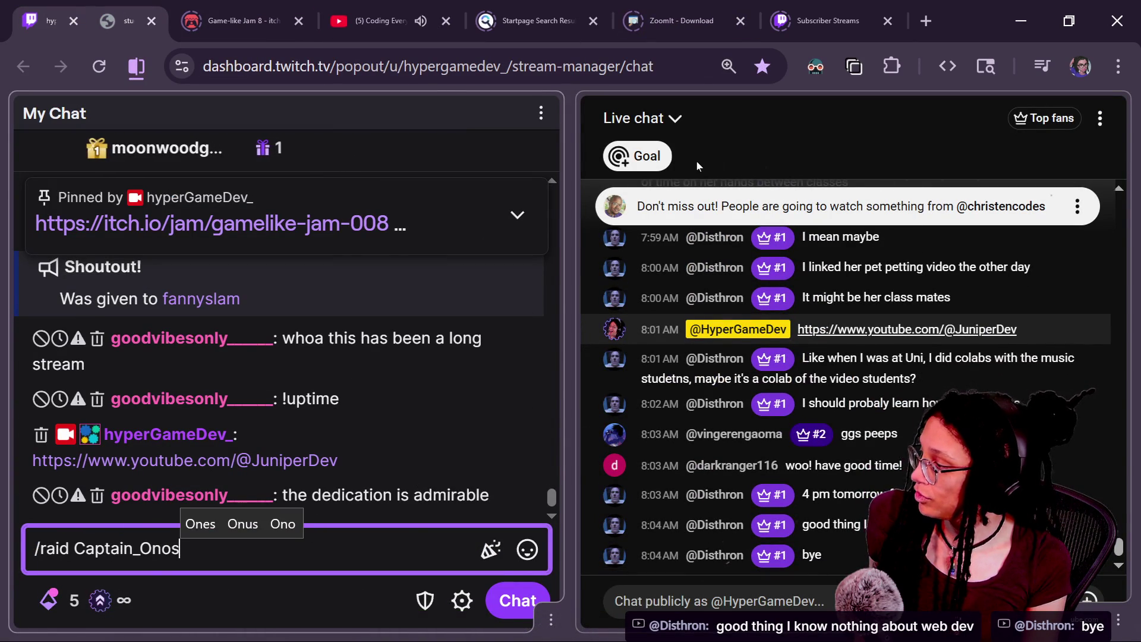
- Check the other tabs and windows, then return to Twitch chat to watch the 11-viewer raid
left_click(790, 21)
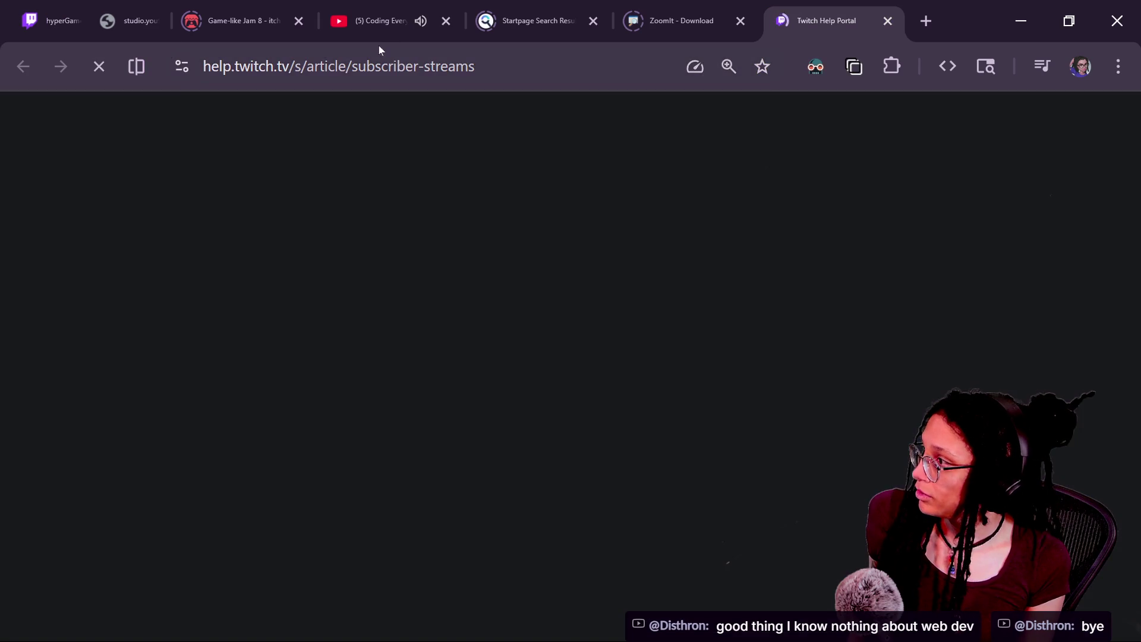
key("alt+Tab")
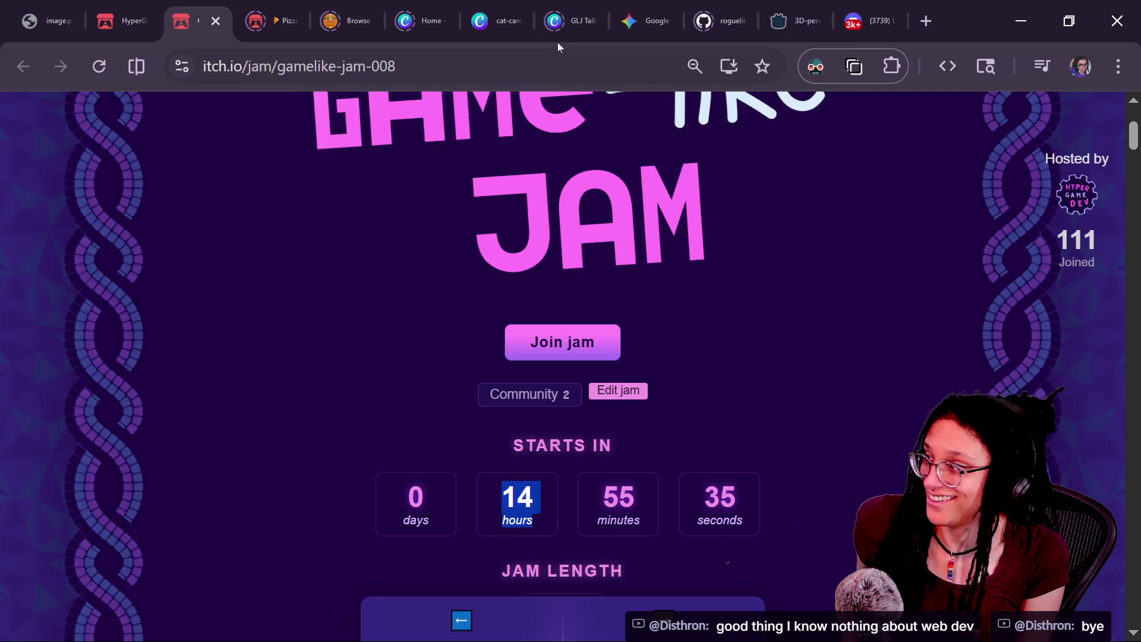
key("alt+Tab")
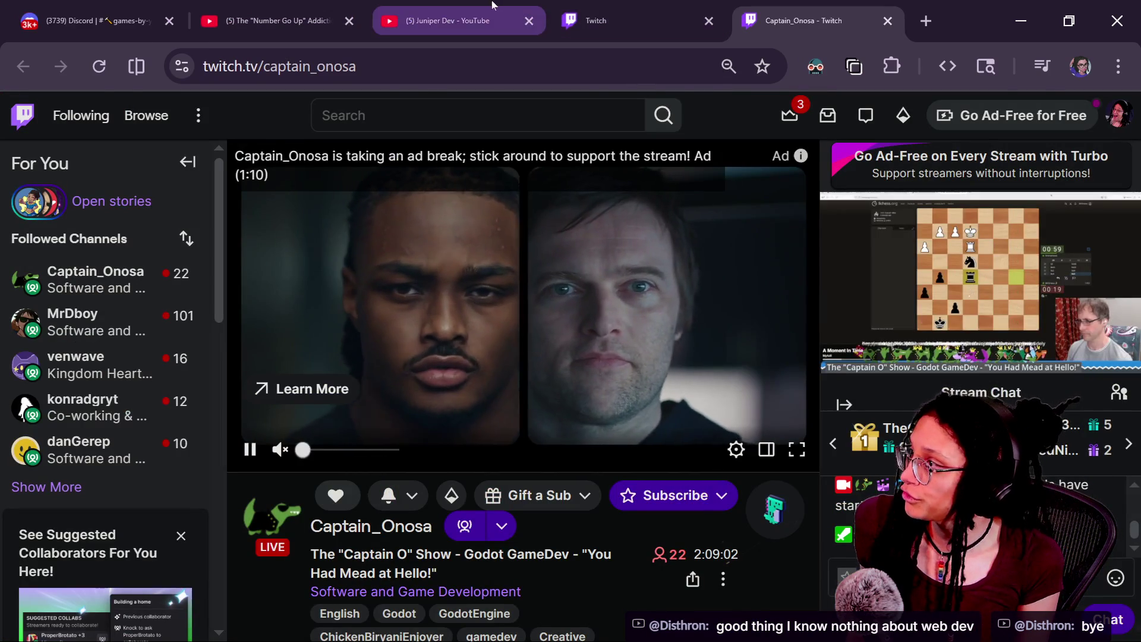
key("alt+Tab")
key("alt+Tab")
left_click(658, 5)
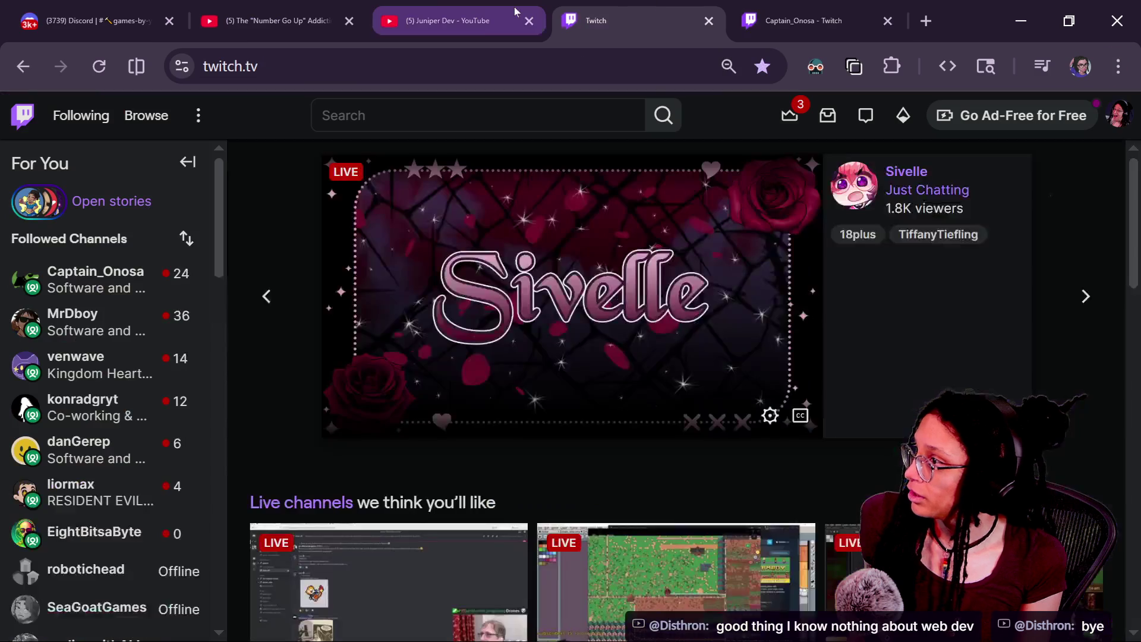
left_click(460, 5)
left_click(192, 4)
left_click(401, 5)
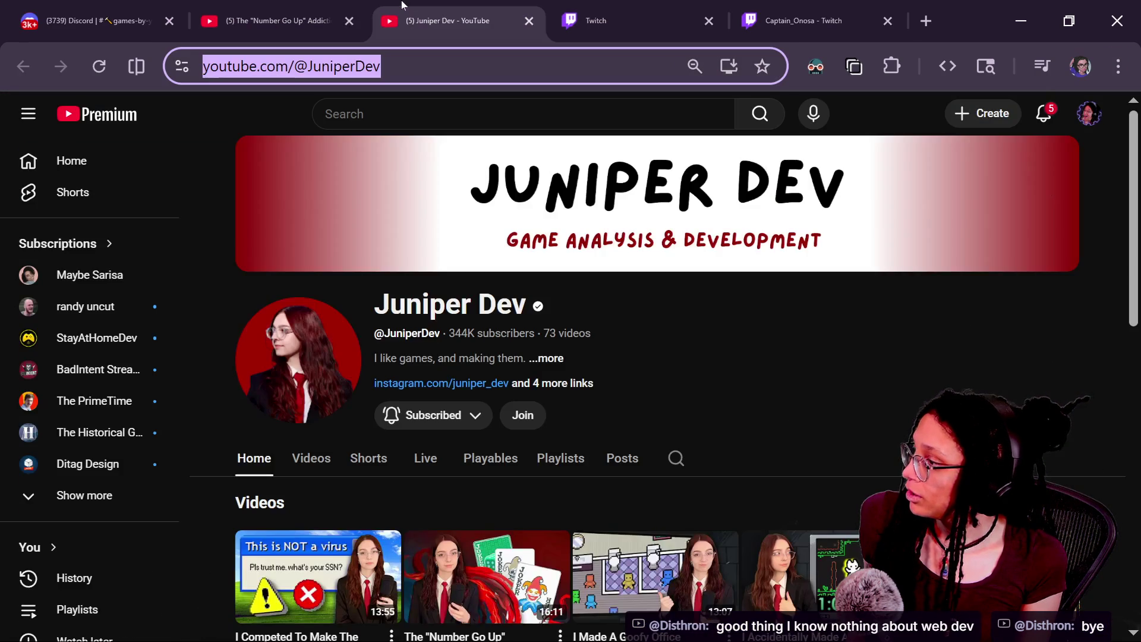
key("alt+Tab")
key("ctrl+1")
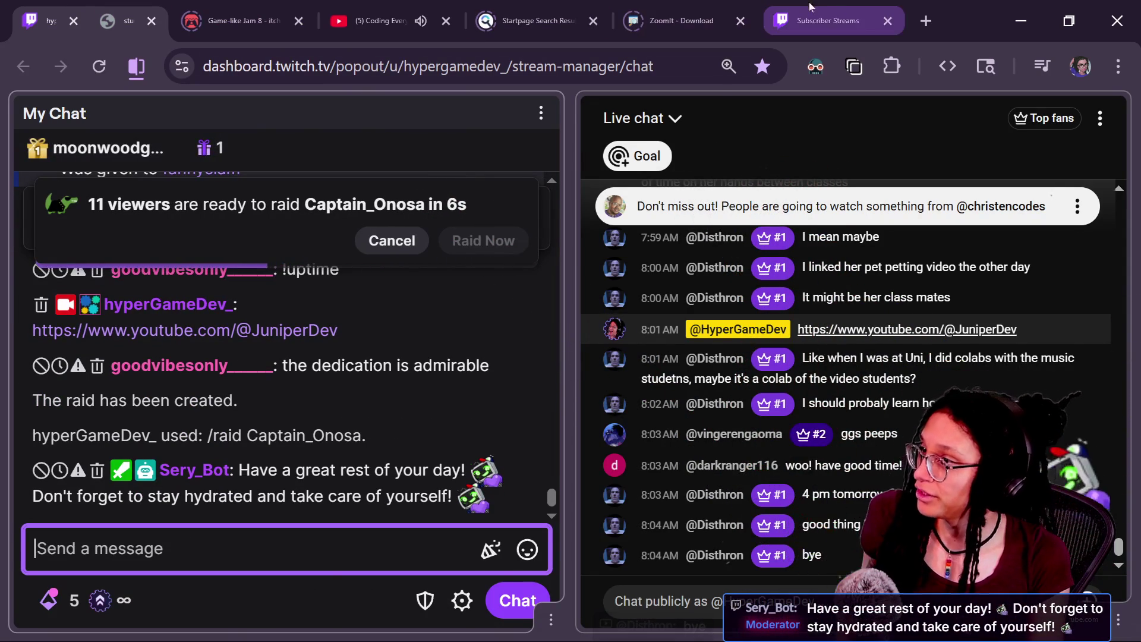
- Glance at the redirected Coding Everyday stream, then bring up Captain_Onosa's Twitch stream tab
left_click(439, 9)
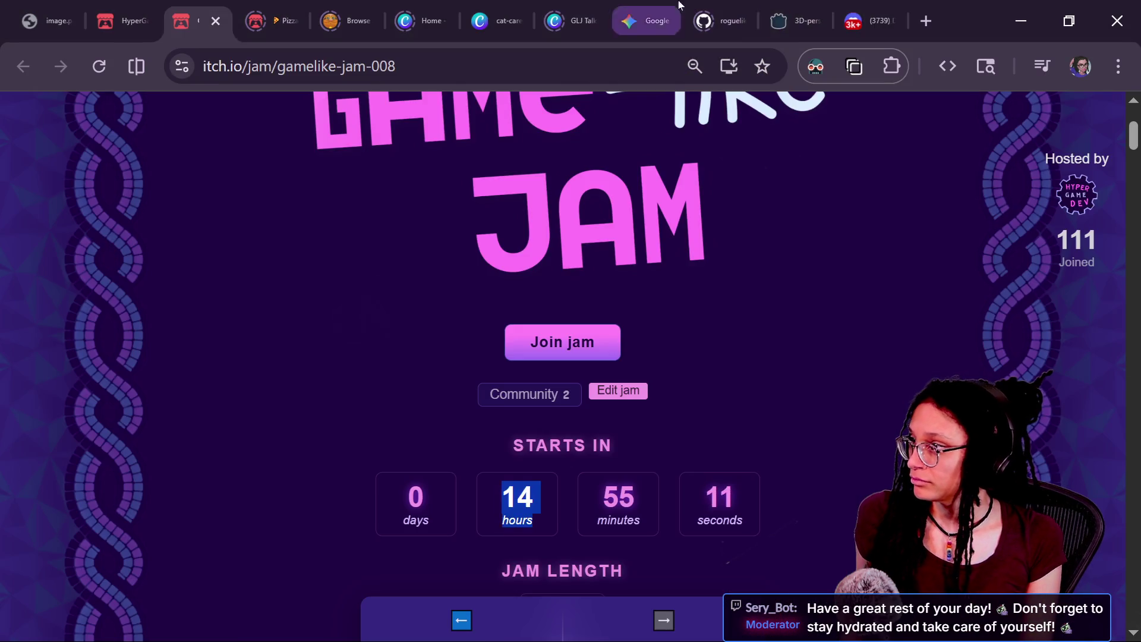
left_click(802, 20)
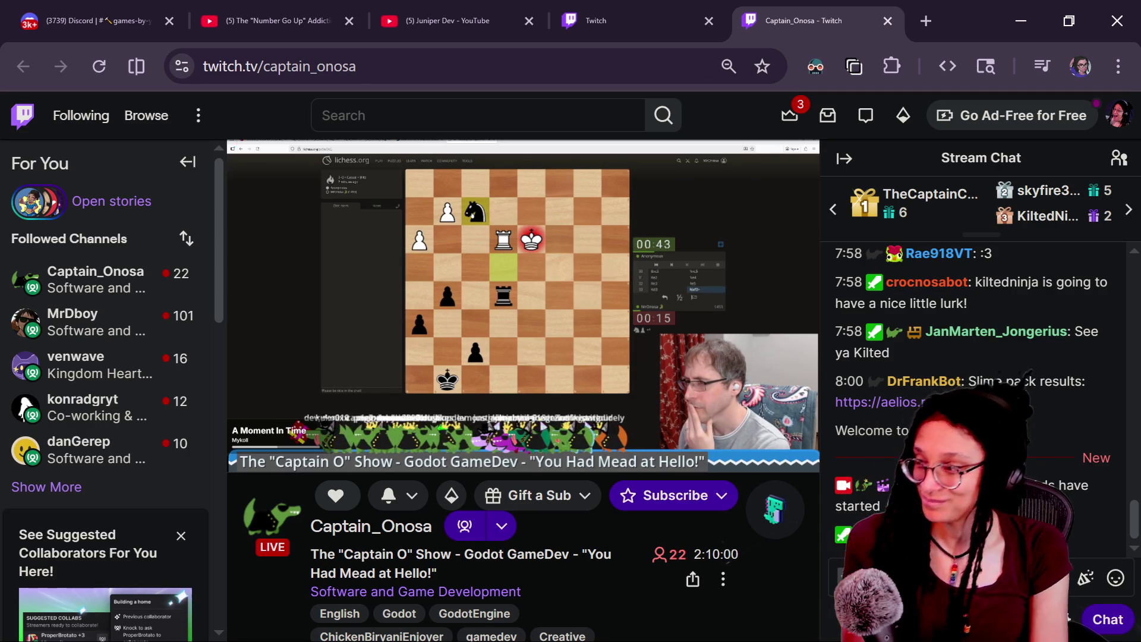
- Unmute Captain_Onosa's Twitch stream with M, then go back to YouTube's Coding Everyday stream
left_click(980, 576)
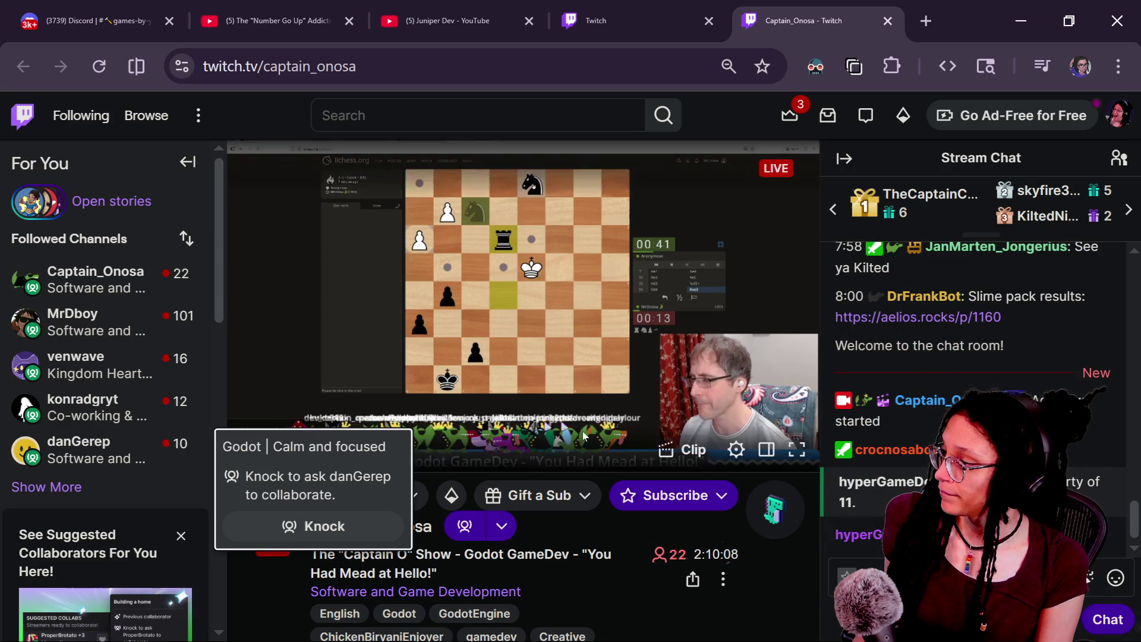
key("m")
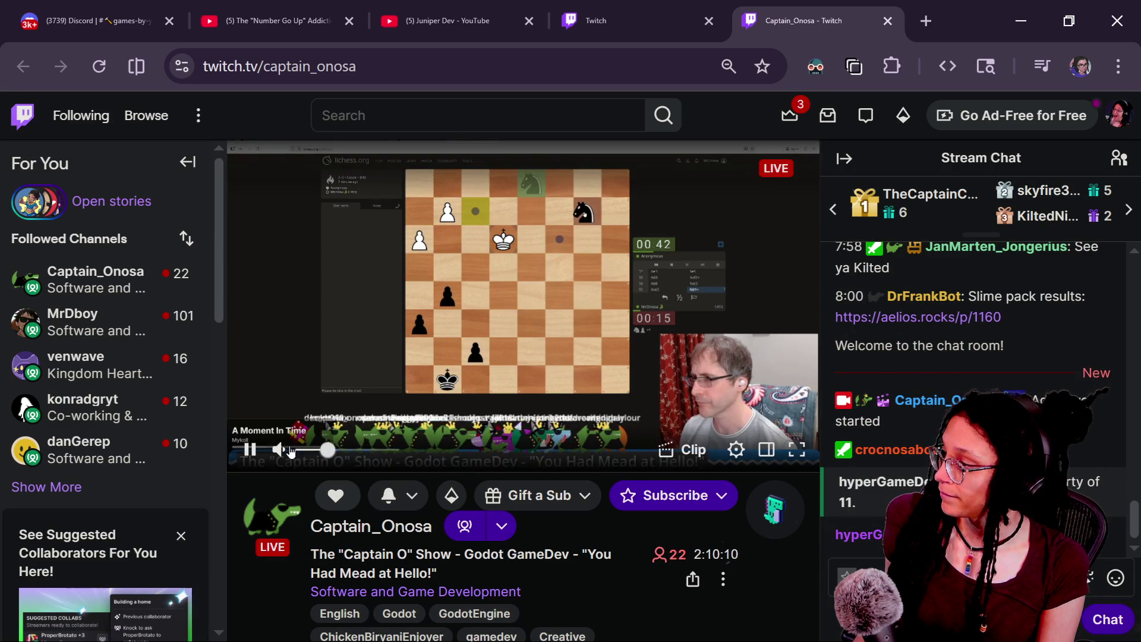
left_click(451, 7)
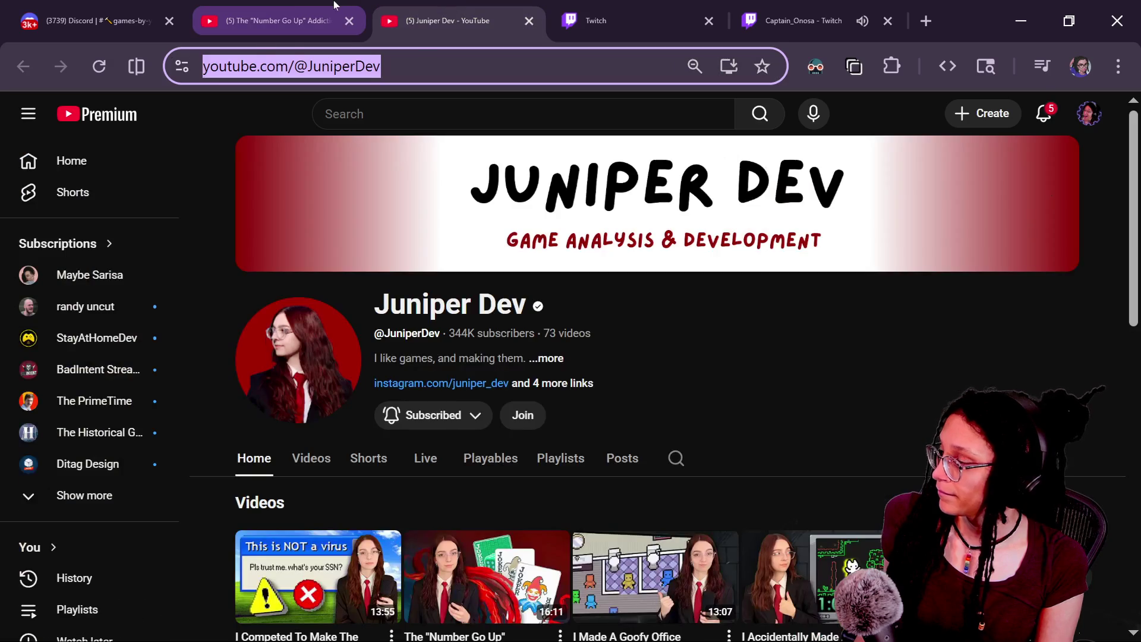
left_click(315, 5)
left_click(773, 21)
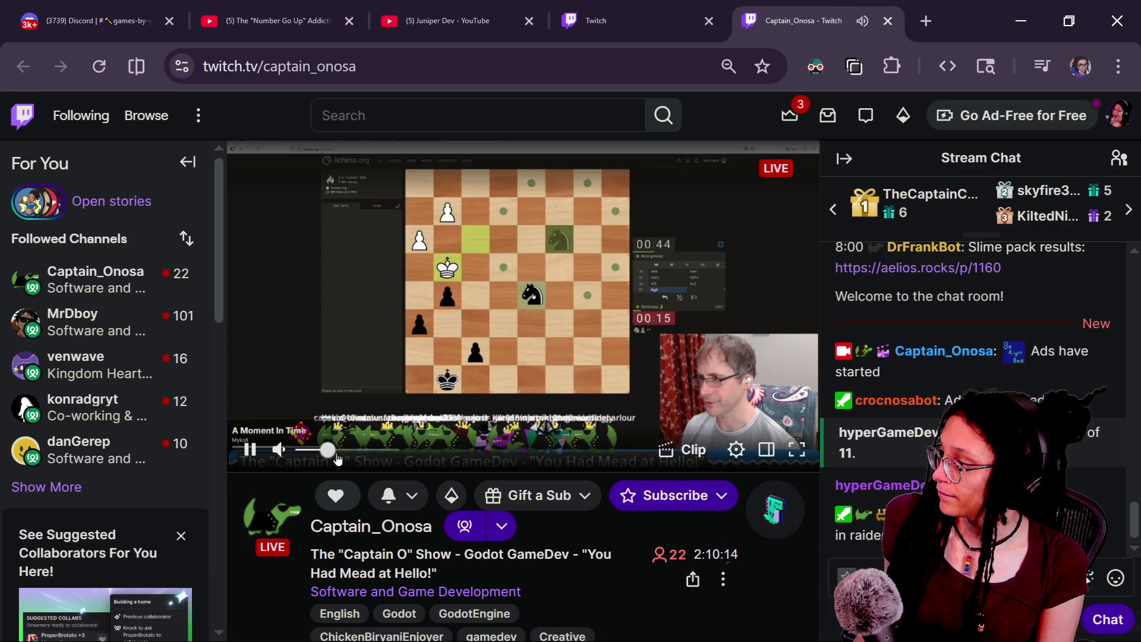
key("alt+Tab")
key("ctrl+Tab")
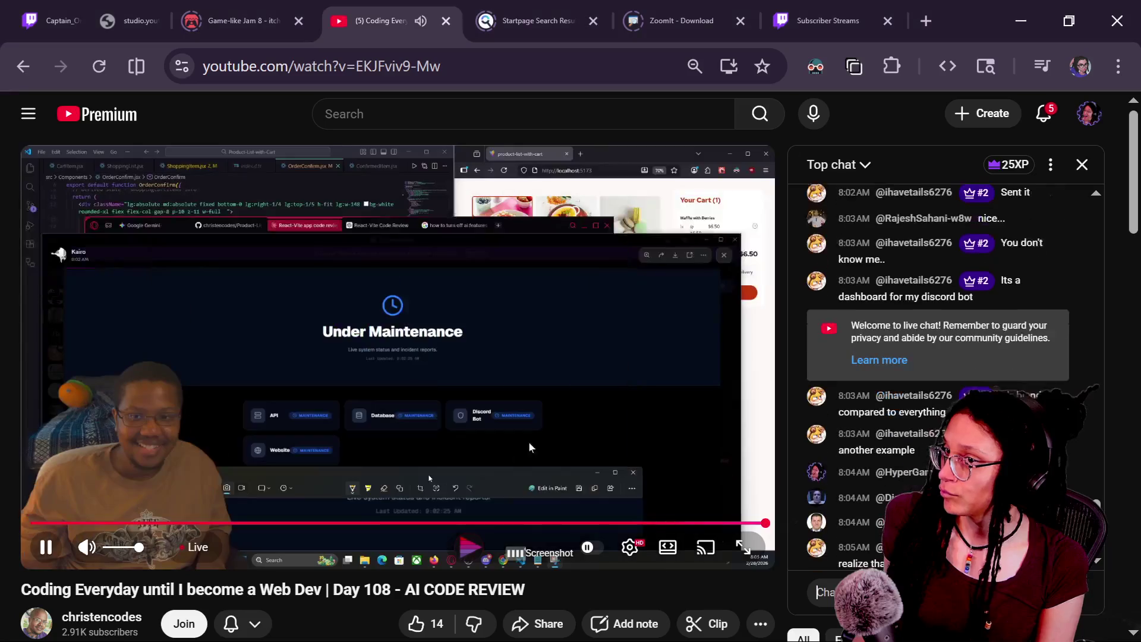